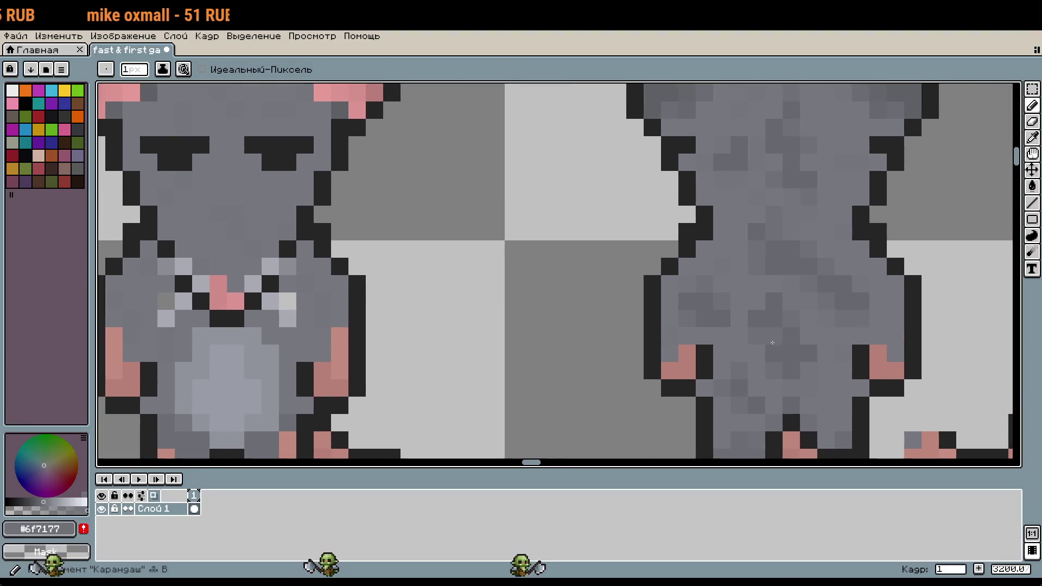
- Shade one of the rat's grey fur pixels a darker grey with the Pencil
scroll(698, 311, up, 4)
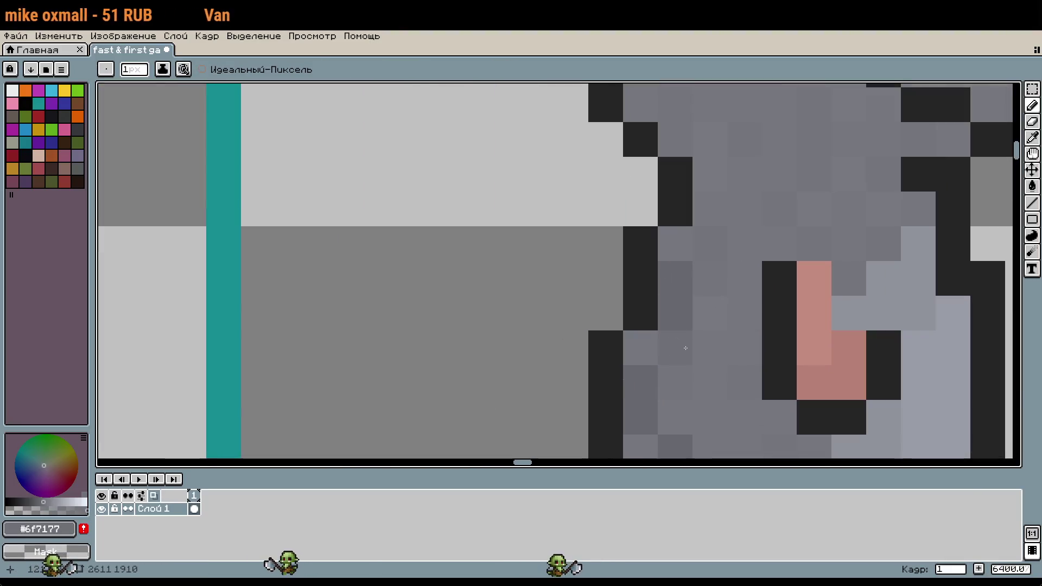
click(710, 313)
scroll(649, 340, down, 4)
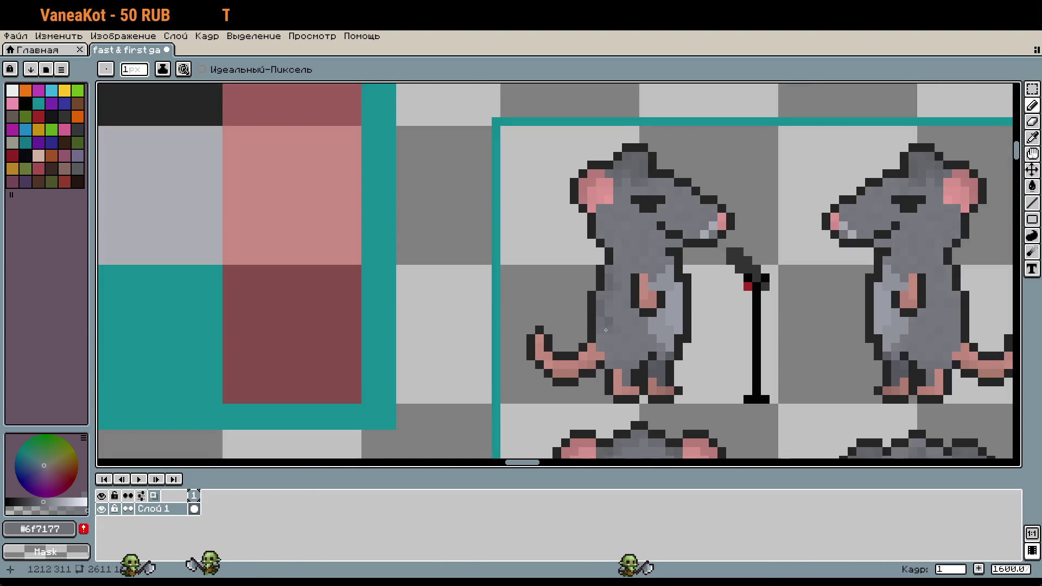
scroll(715, 353, right, 3)
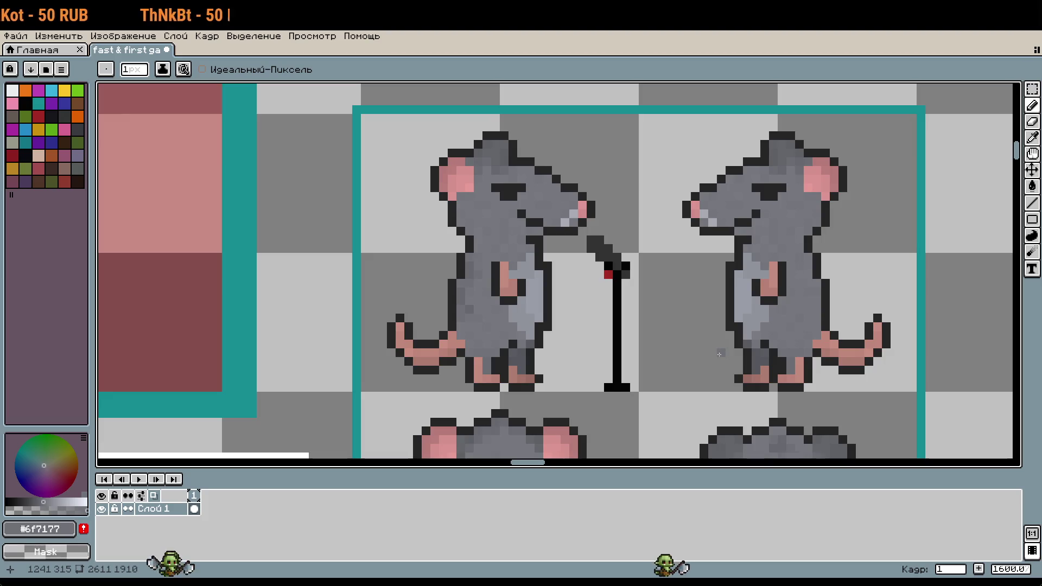
scroll(720, 352, down, 1)
- Select the right side-view rat's tail cell and erase the old tail
key(m)
drag(663, 174, 756, 373)
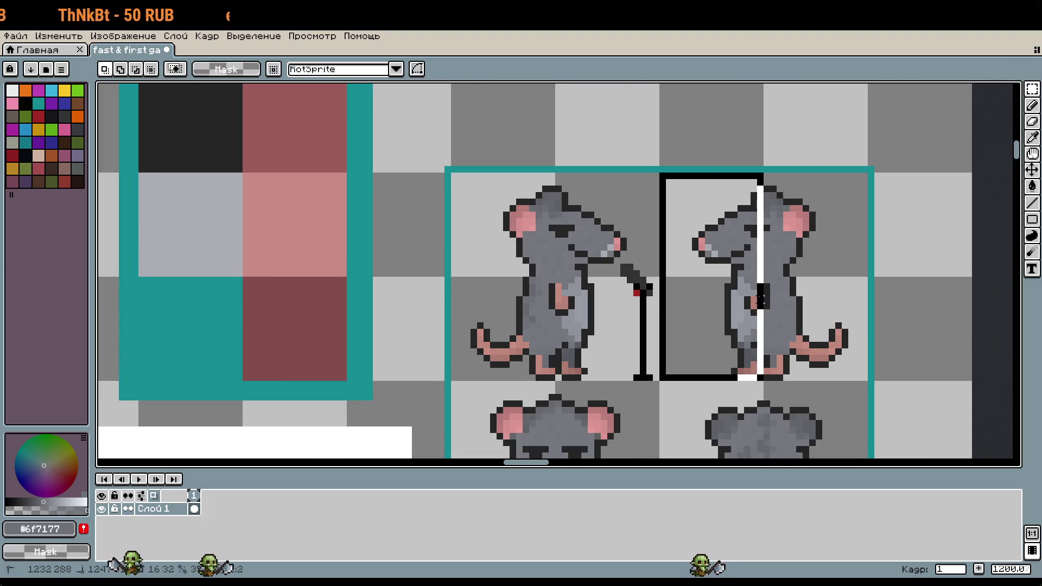
click(779, 303)
mouse_move(760, 274)
mouse_down()
mouse_move(870, 384)
mouse_move(830, 266)
mouse_move(830, 359)
mouse_up()
click(839, 403)
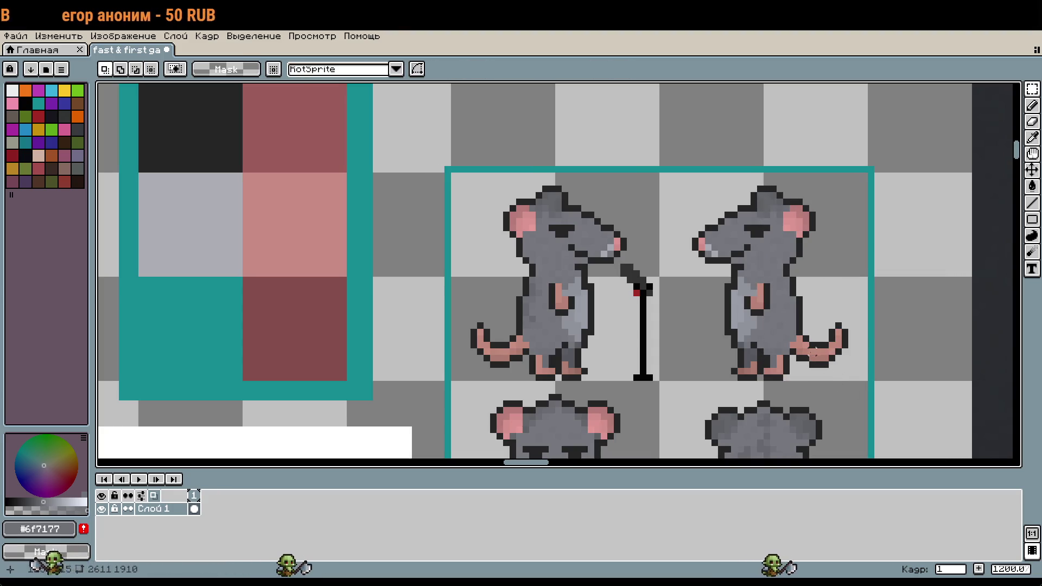
drag(518, 319, 520, 328)
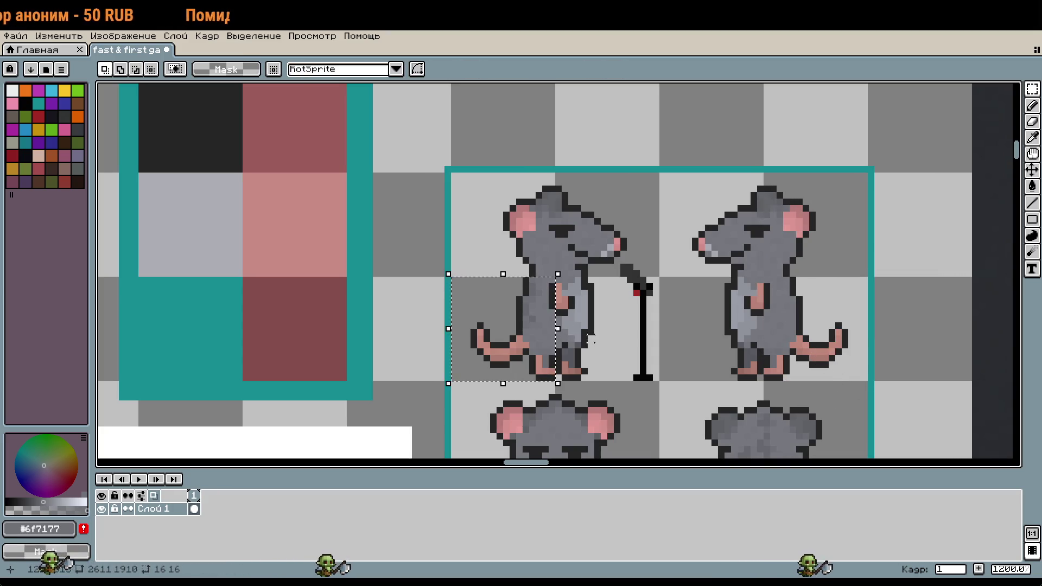
click(826, 332)
key(Delete)
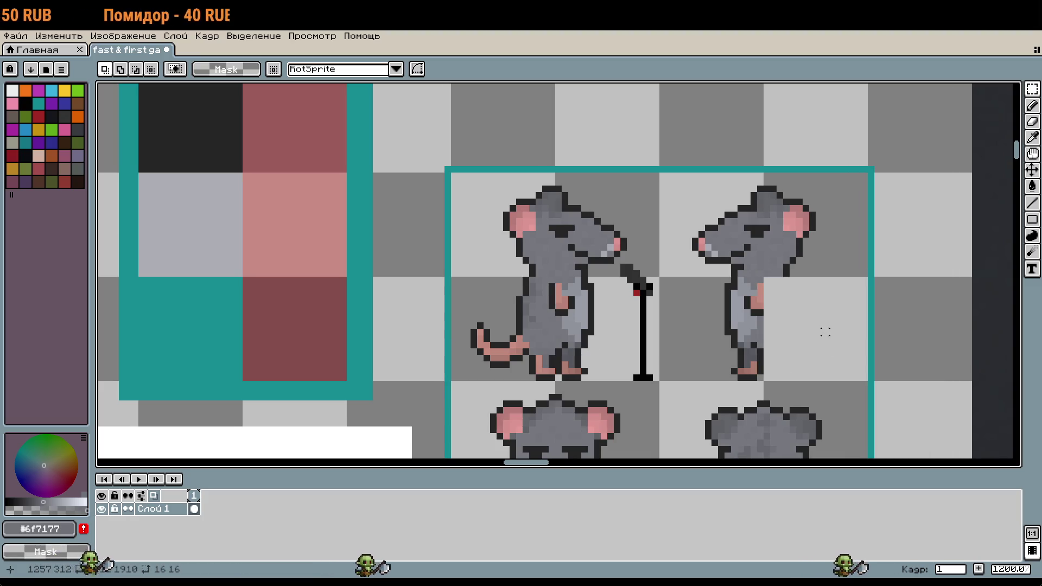
- Mirror the left rat's lower body horizontally onto the right rat and apply it
click(512, 325)
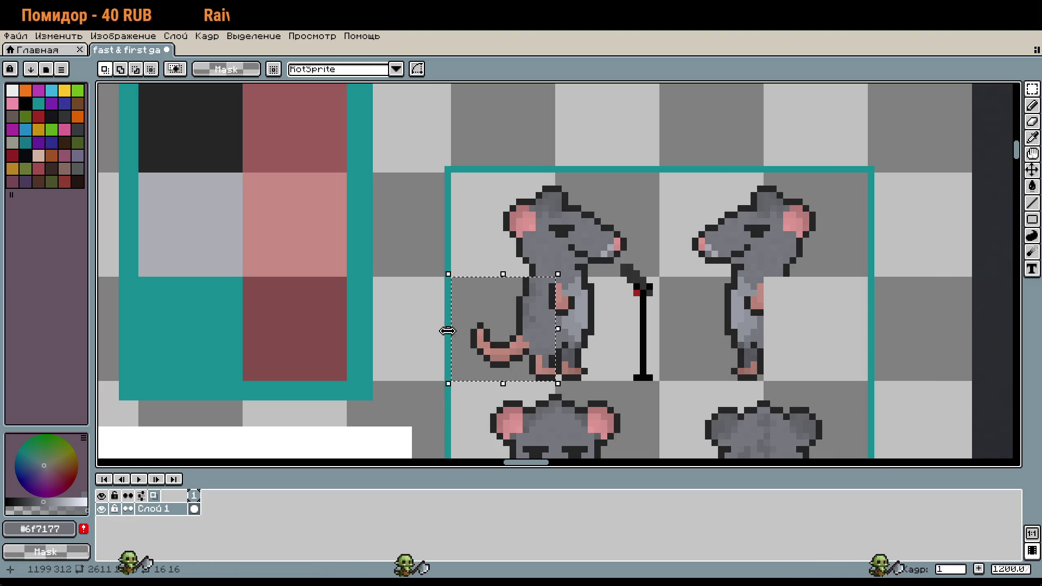
mouse_move(448, 328)
mouse_down()
mouse_move(667, 337)
mouse_move(658, 328)
mouse_move(704, 346)
mouse_move(502, 347)
mouse_move(597, 356)
mouse_move(918, 343)
mouse_move(759, 339)
mouse_move(773, 342)
mouse_up()
key(Return)
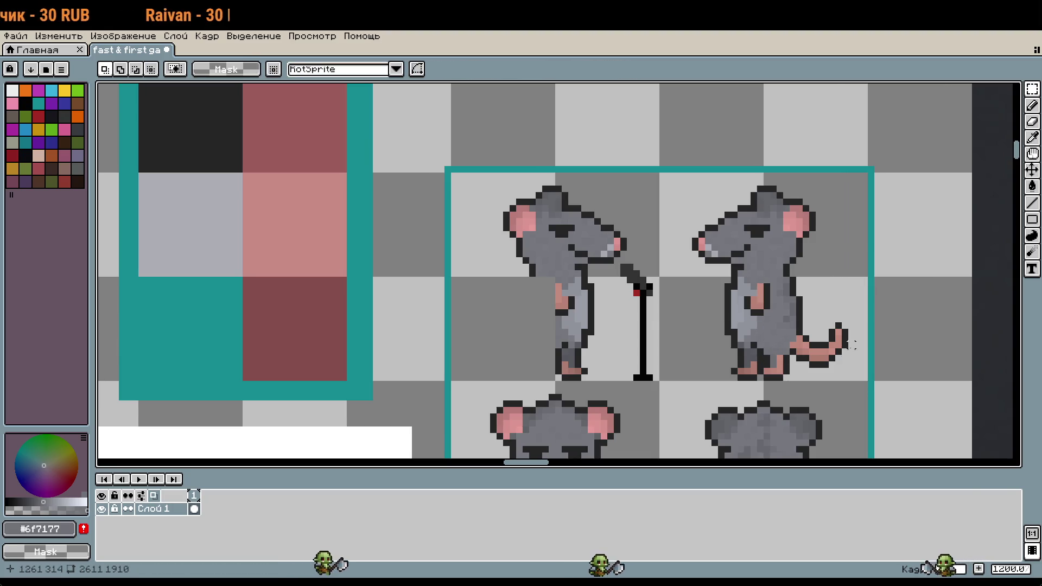
- Erase a stray outline pixel and paint a pink foot pixel black on the back-view rat
scroll(763, 342, down, 3)
scroll(775, 399, up, 7)
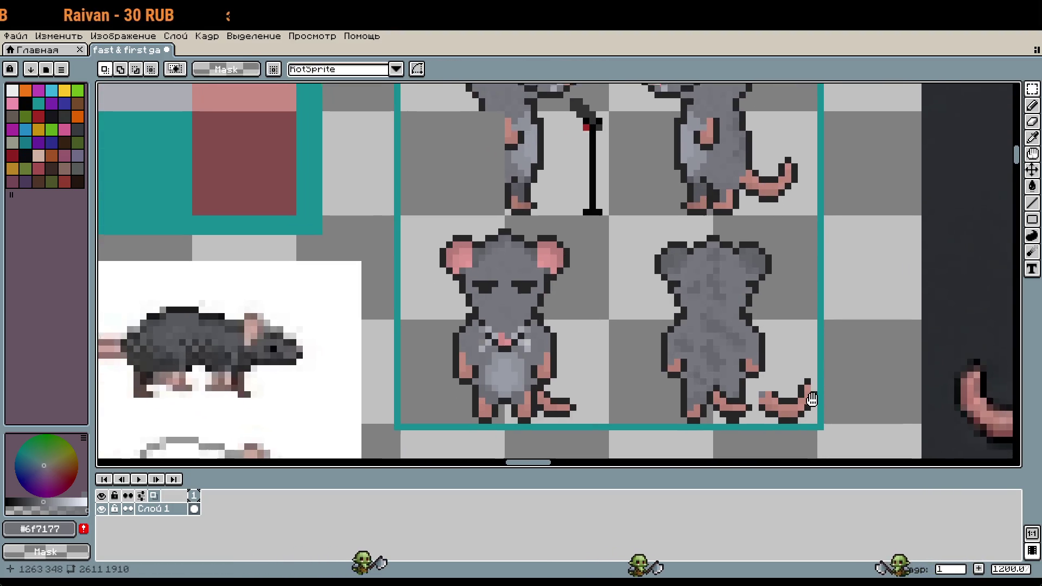
scroll(739, 369, down, 4)
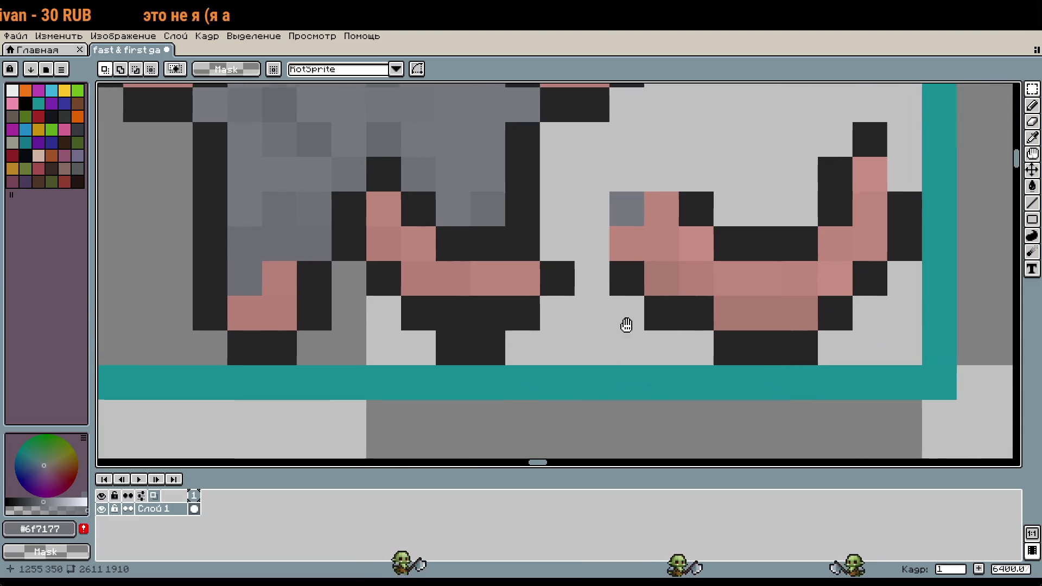
scroll(644, 351, up, 3)
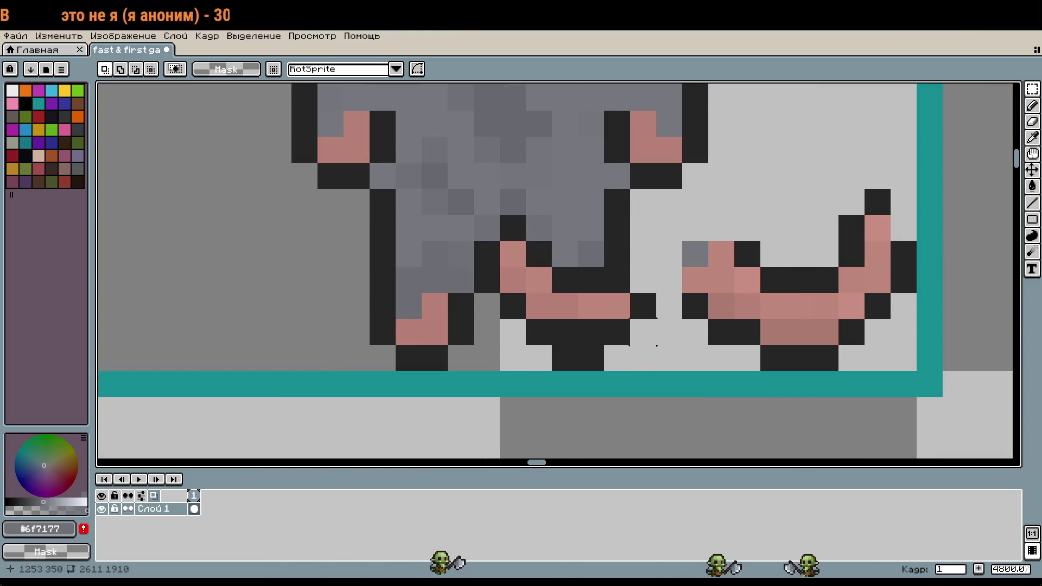
key(b)
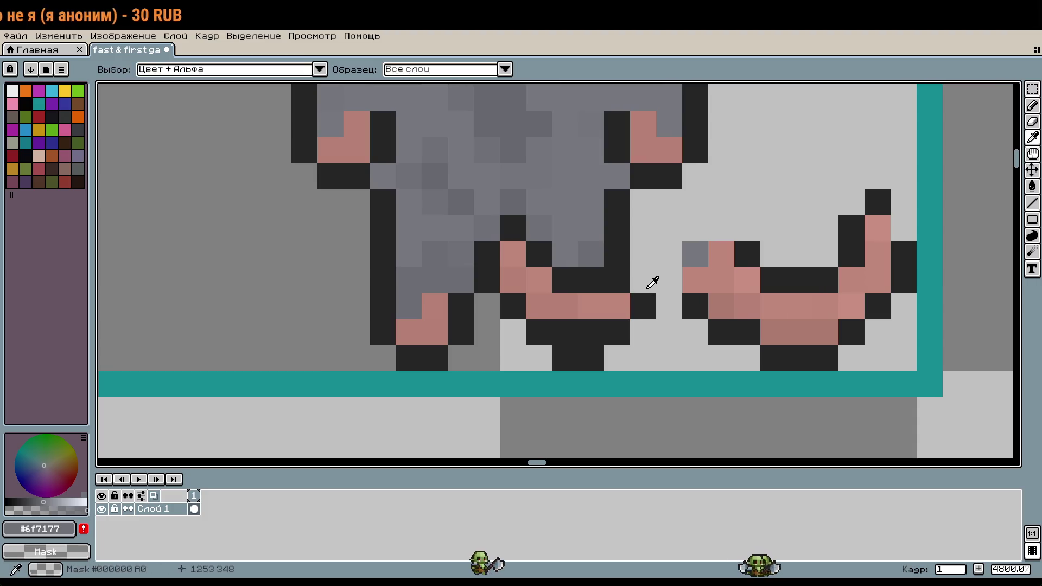
right_click(646, 311)
alt+click(619, 255)
click(617, 306)
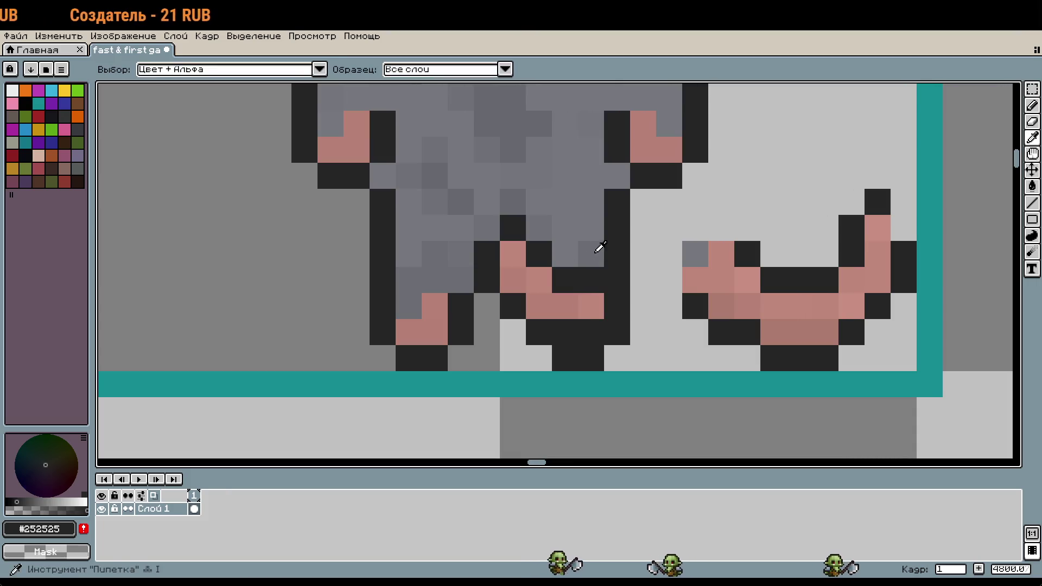
- Repaint the back-view rat's right leg columns in grey fur, undoing one misplaced pixel
alt+click(599, 251)
mouse_move(592, 280)
mouse_down()
mouse_move(583, 325)
mouse_move(564, 277)
mouse_up()
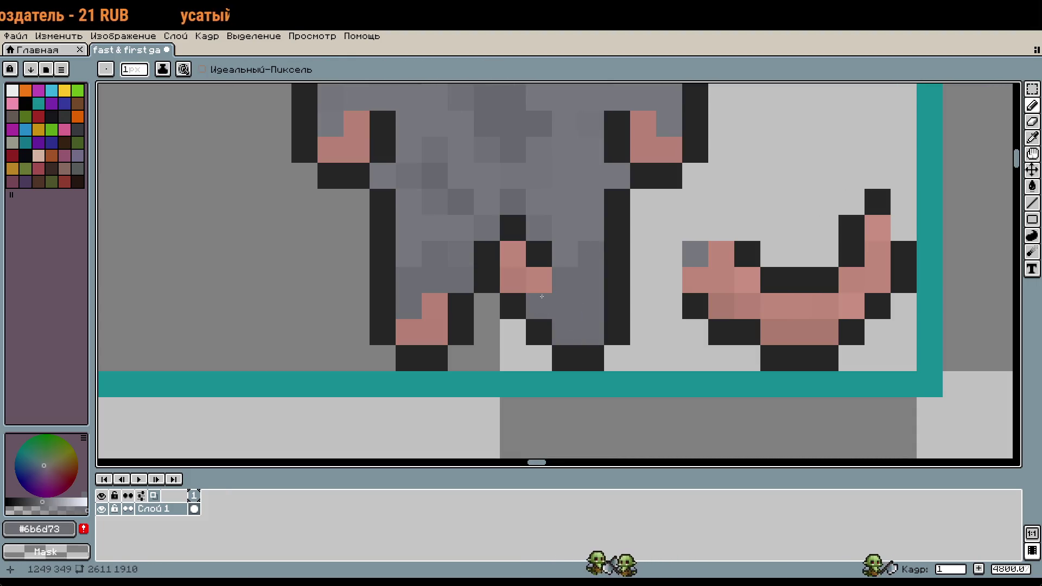
click(552, 301)
drag(513, 228, 513, 282)
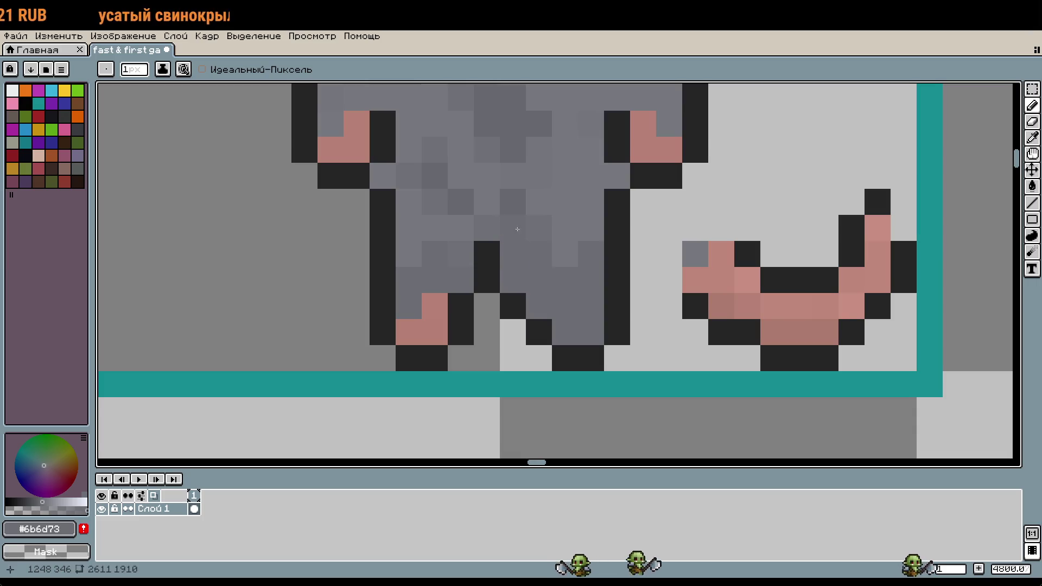
key(ctrl+z)
- Add black outline pixels between the back-view rat's legs
key(i)
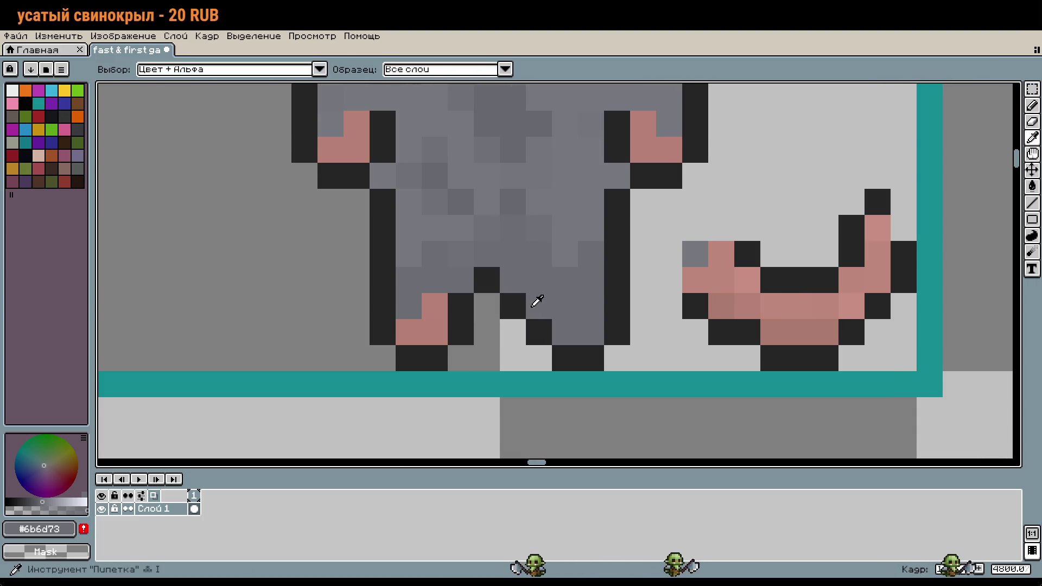
click(513, 304)
key(b)
drag(487, 305, 539, 305)
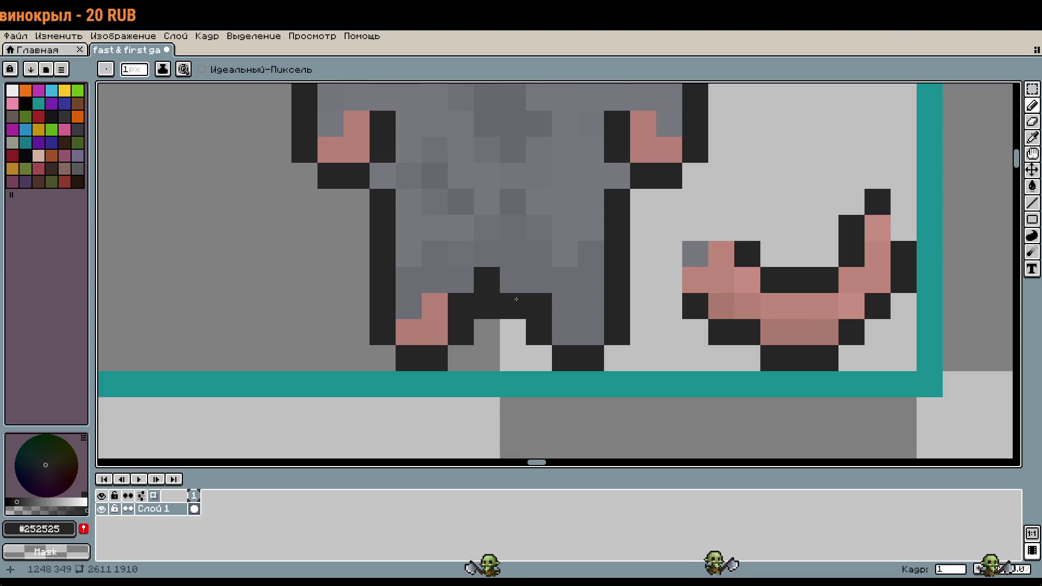
key(ctrl+z)
key(ctrl+z)
click(521, 292)
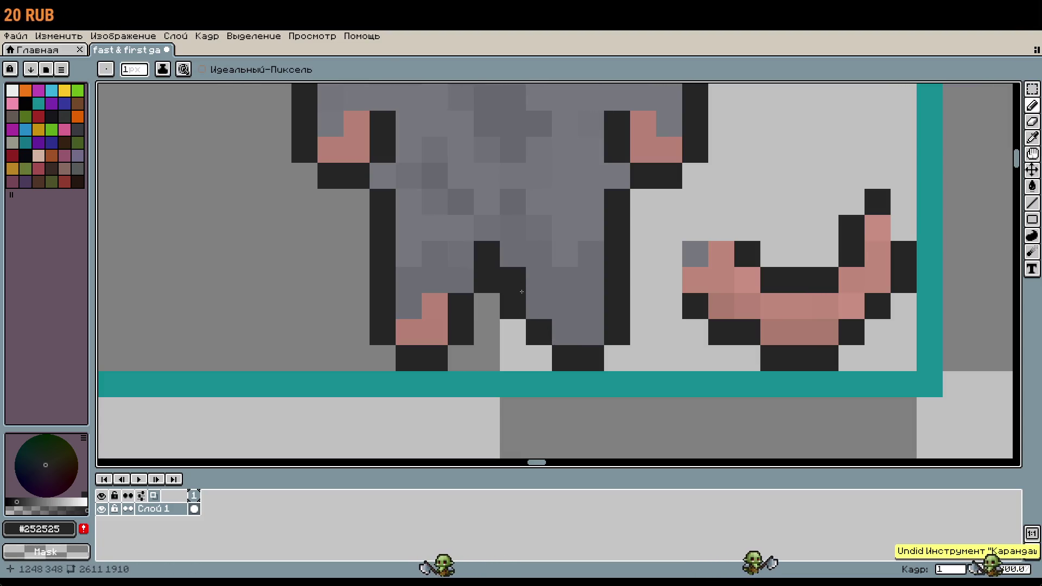
scroll(621, 358, down, 3)
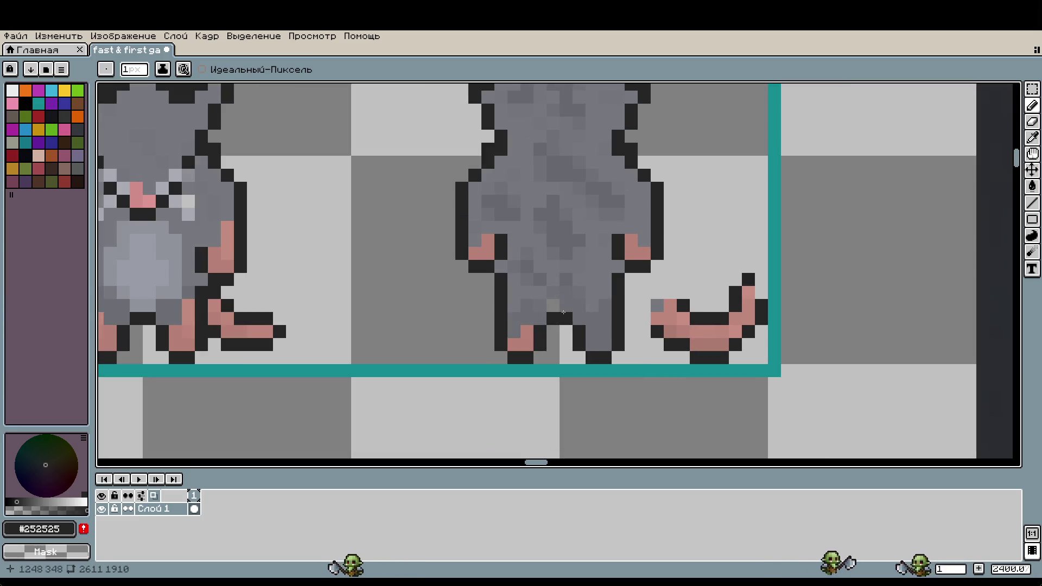
- Paint a pink tail pixel grey, then undo the tail changes
alt+click(577, 302)
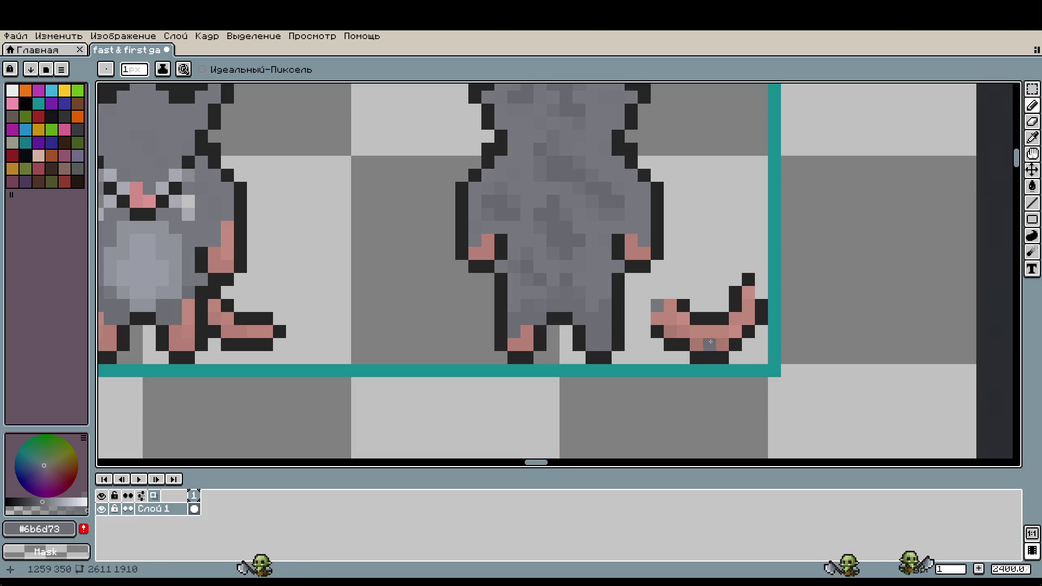
scroll(660, 298, up, 1)
click(619, 320)
key(ctrl+z)
key(ctrl+z)
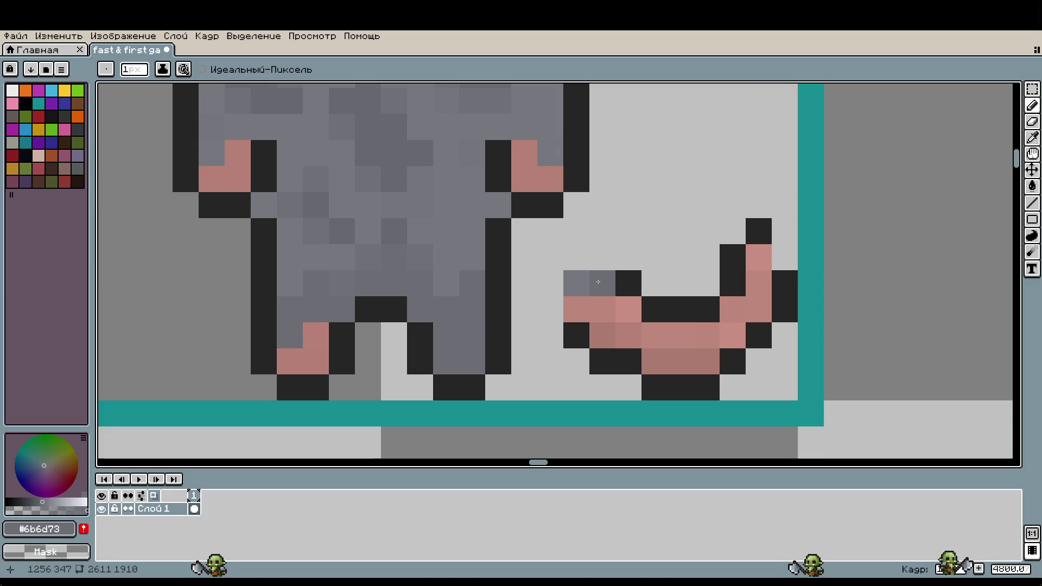
- Add a black outline pixel beside the back-view rat's tail
key(m)
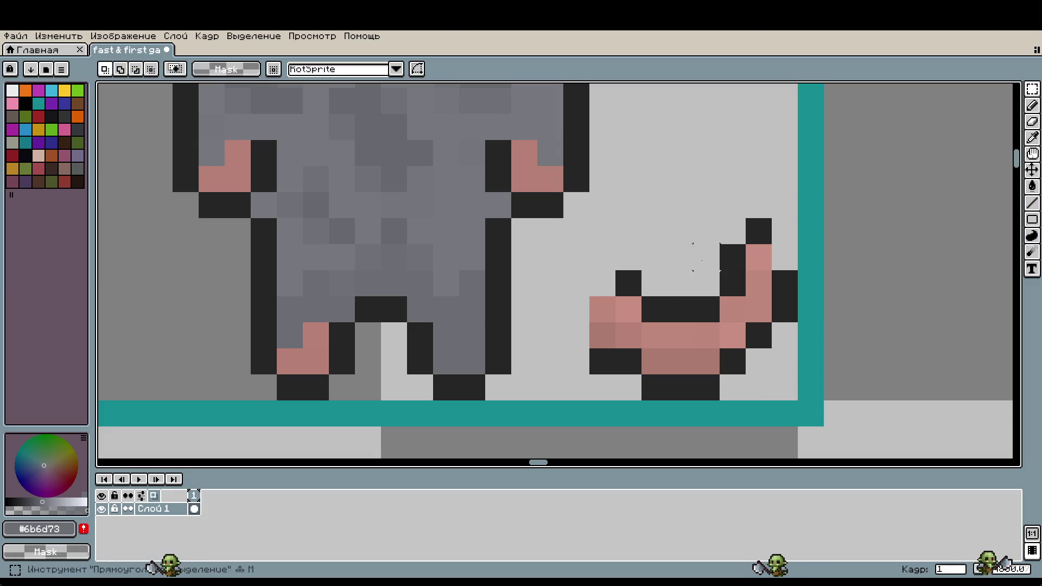
drag(800, 218, 665, 376)
drag(694, 140, 720, 166)
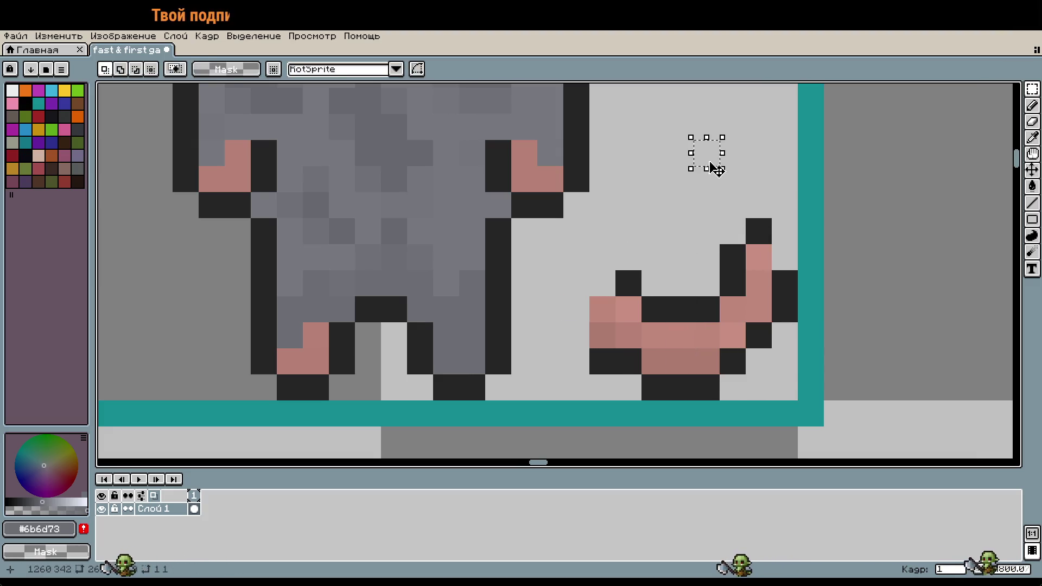
key(i)
click(768, 236)
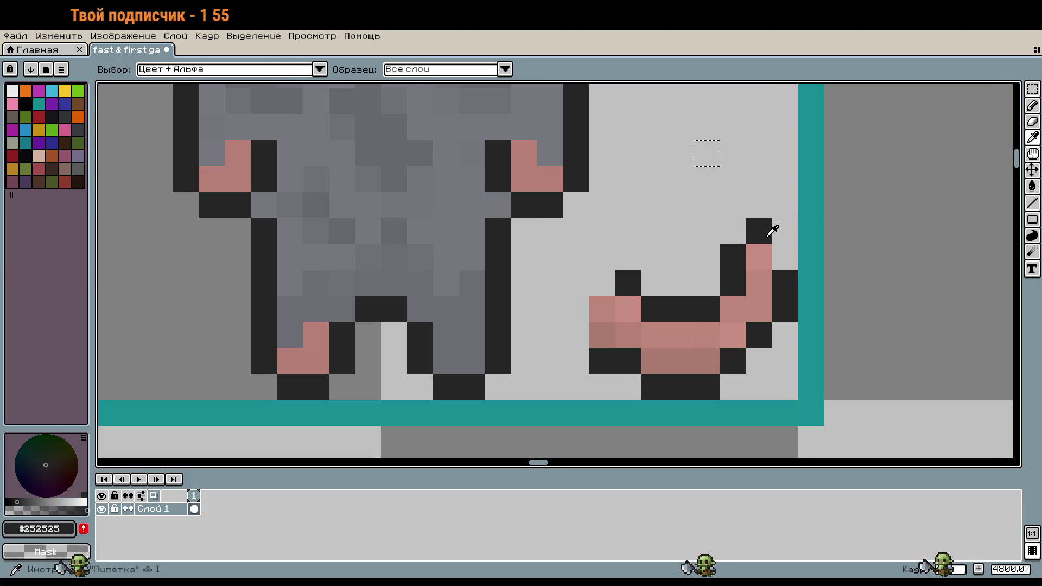
key(b)
click(784, 253)
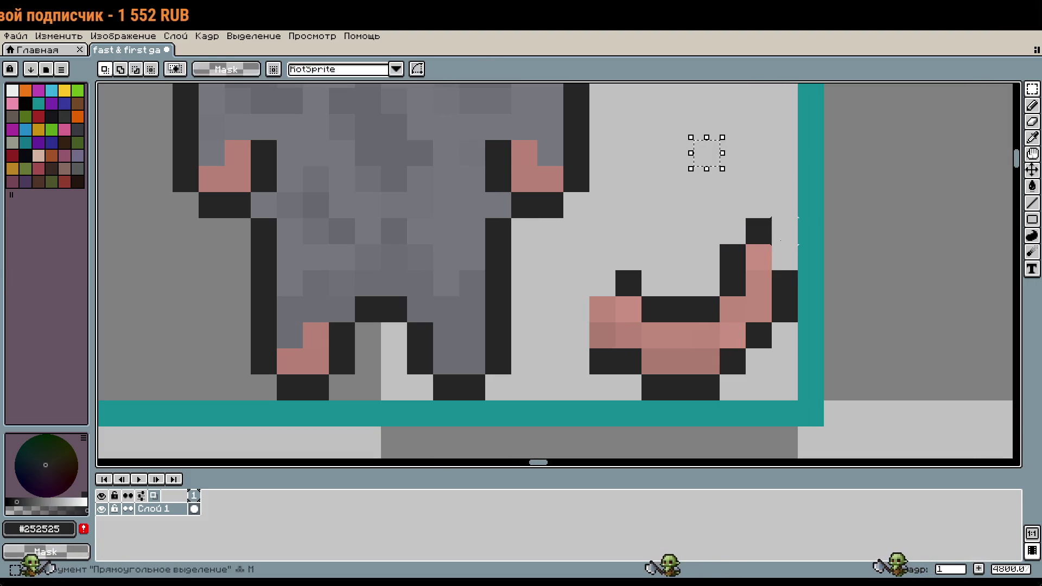
- Move the loose tail pixels left so they tuck between the rat's feet
key(m)
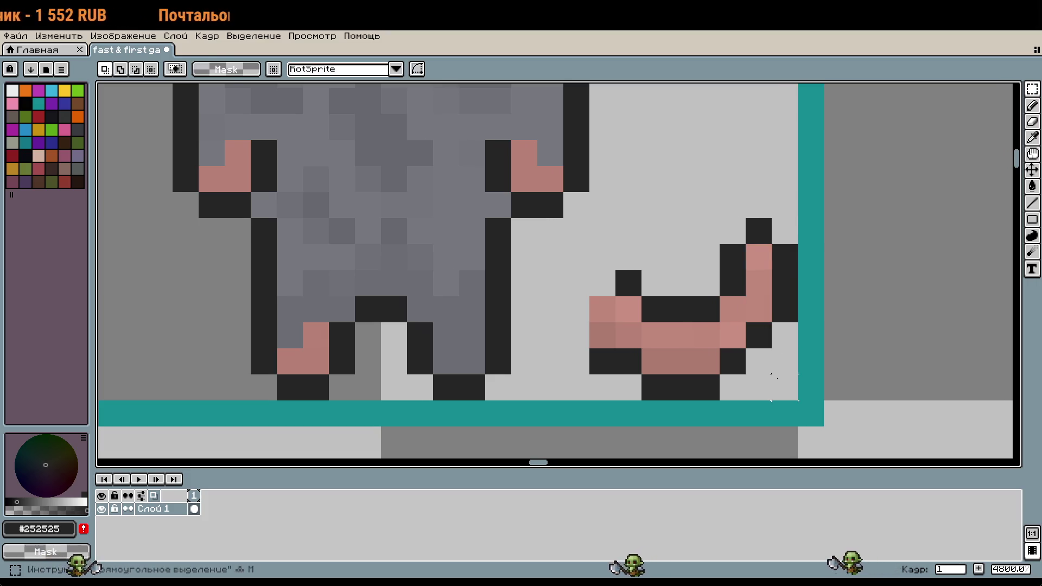
mouse_move(792, 395)
mouse_down()
mouse_move(615, 270)
mouse_move(590, 219)
mouse_up()
mouse_move(735, 344)
mouse_down()
mouse_move(623, 353)
mouse_move(524, 346)
mouse_move(521, 323)
mouse_move(508, 319)
mouse_move(524, 322)
mouse_move(508, 316)
mouse_up()
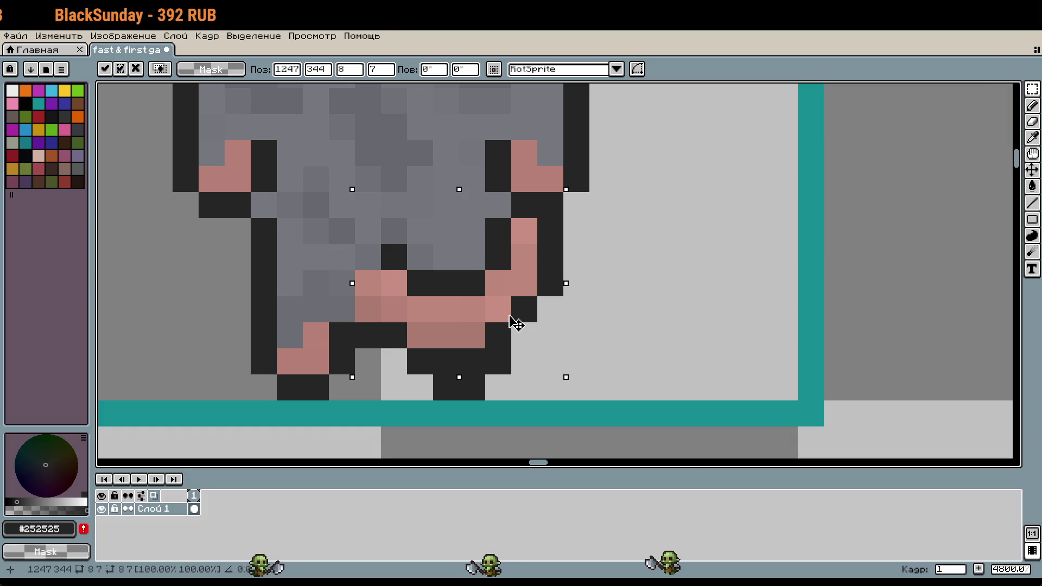
click(674, 325)
scroll(675, 325, down, 3)
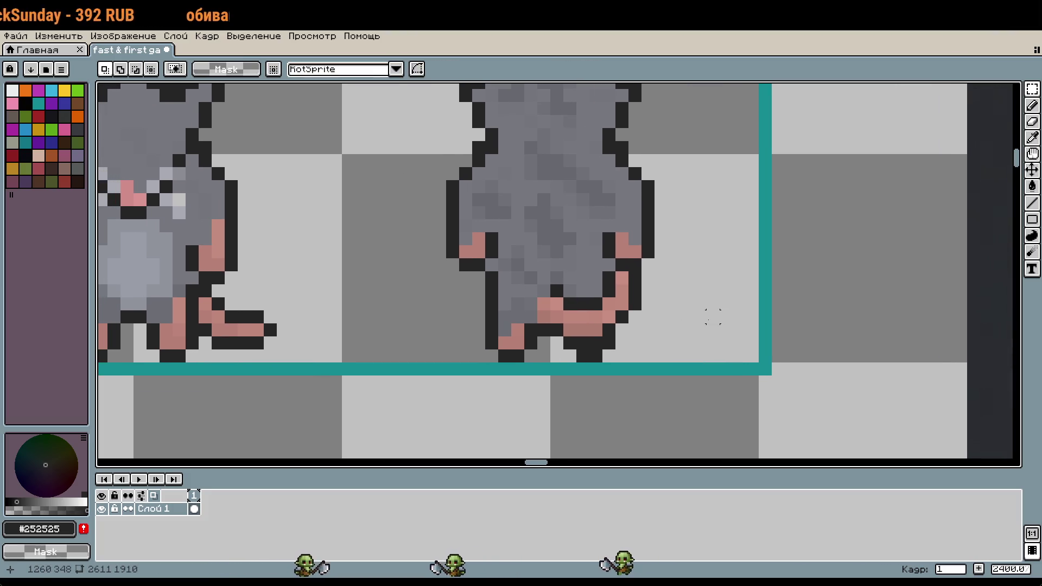
- Paint pink and dark outline pixels where the tail base meets the feet
scroll(673, 316, down, 6)
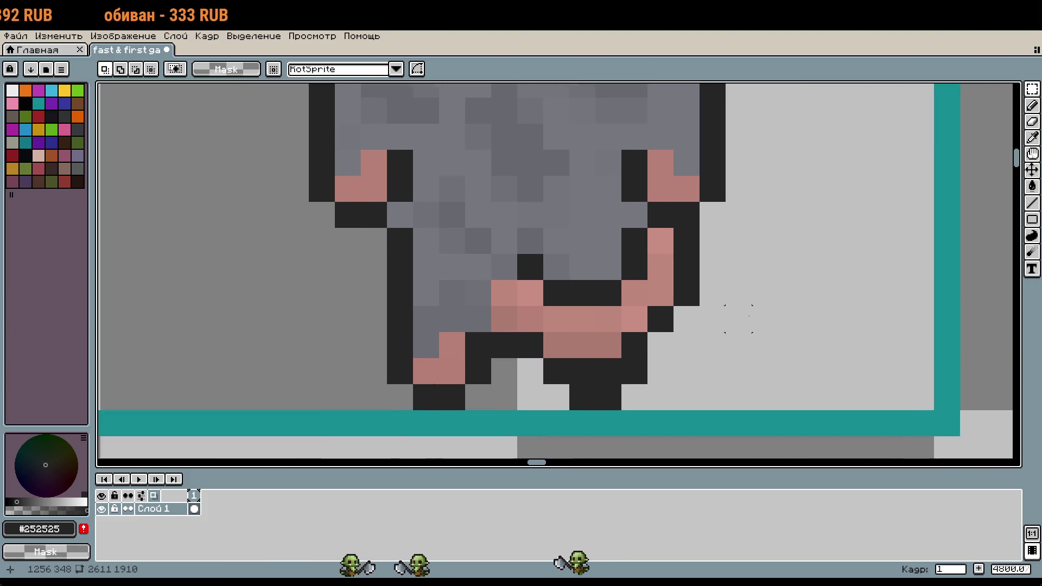
scroll(620, 309, up, 8)
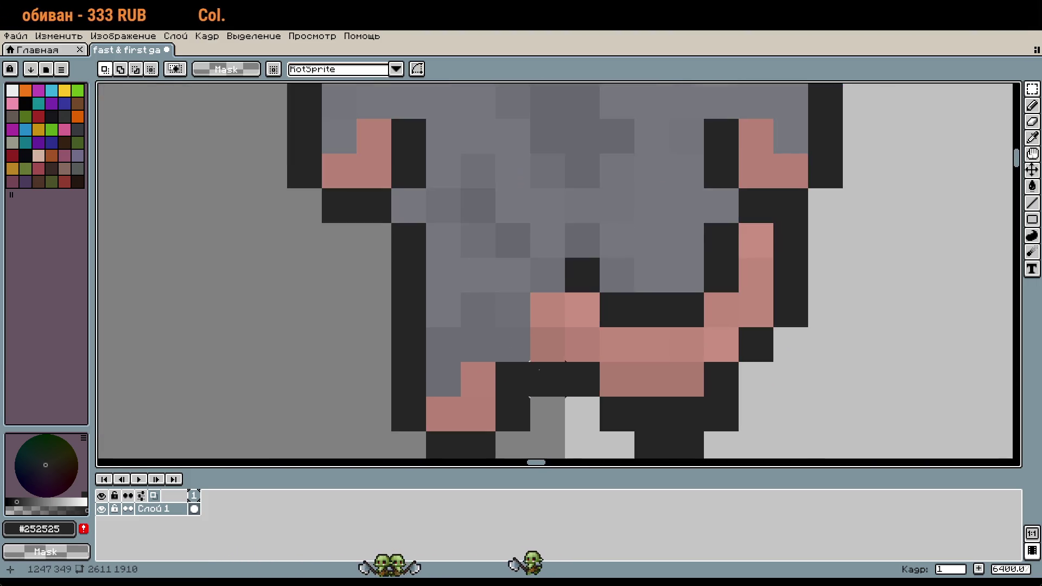
key(i)
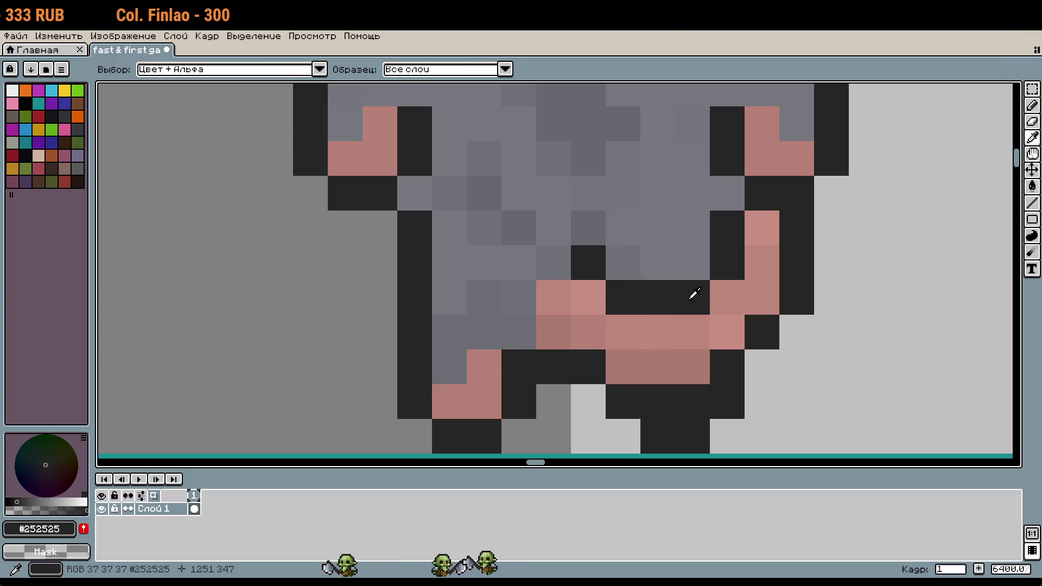
click(629, 335)
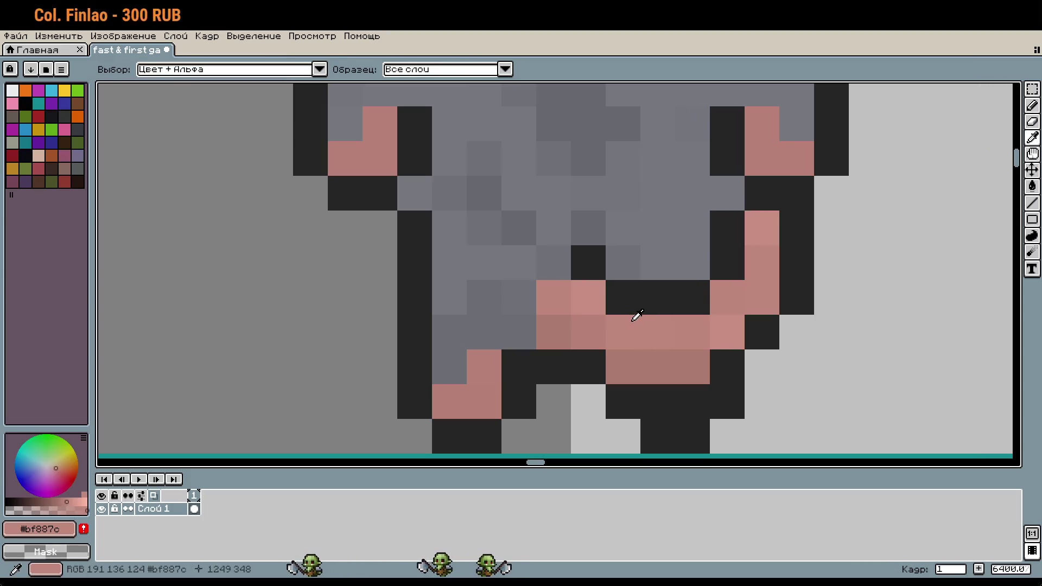
key(b)
click(623, 297)
alt+click(659, 298)
drag(623, 262, 559, 305)
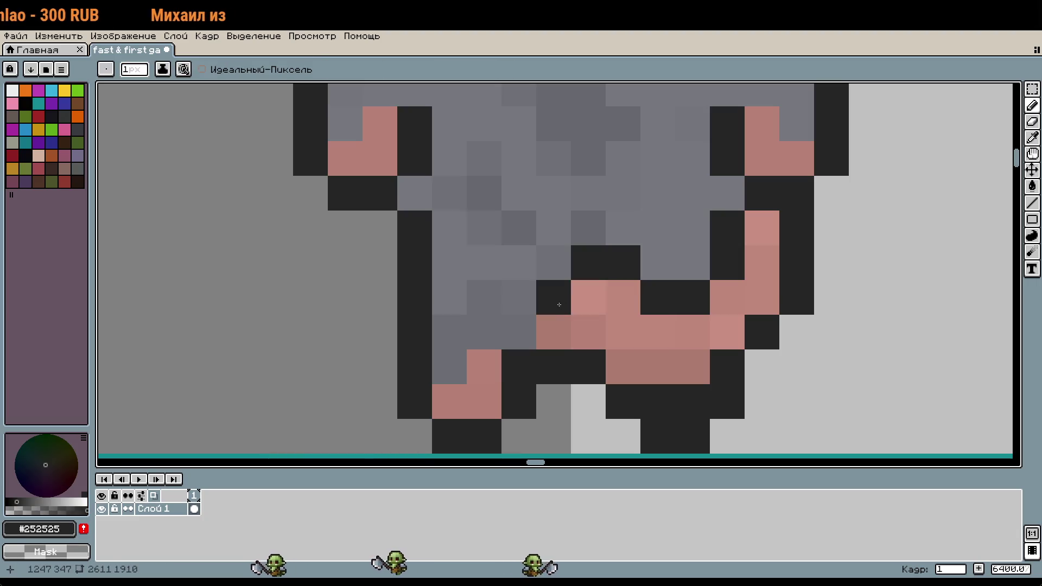
scroll(692, 366, down, 7)
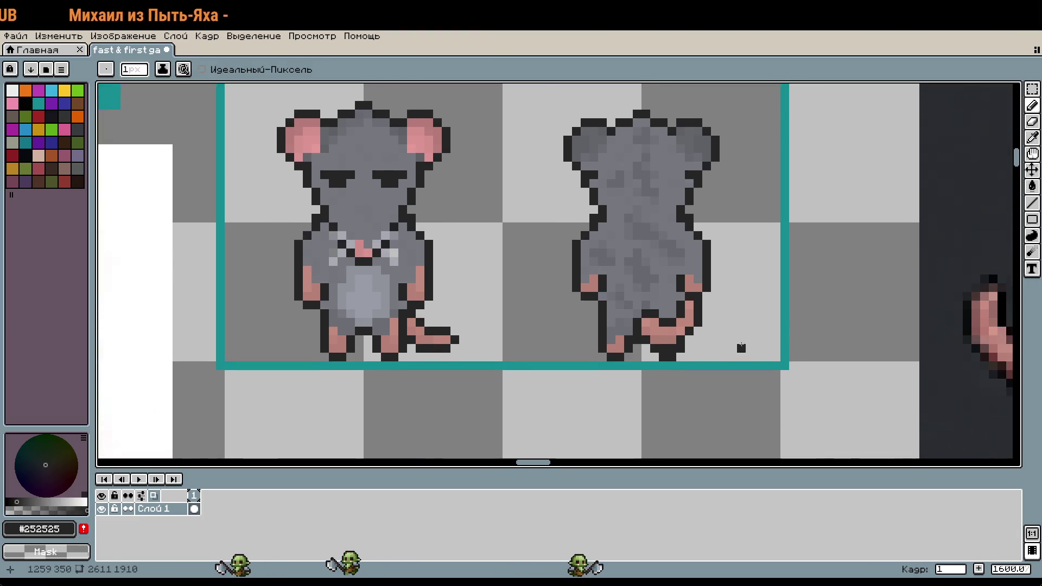
scroll(741, 347, down, 2)
scroll(599, 269, up, 6)
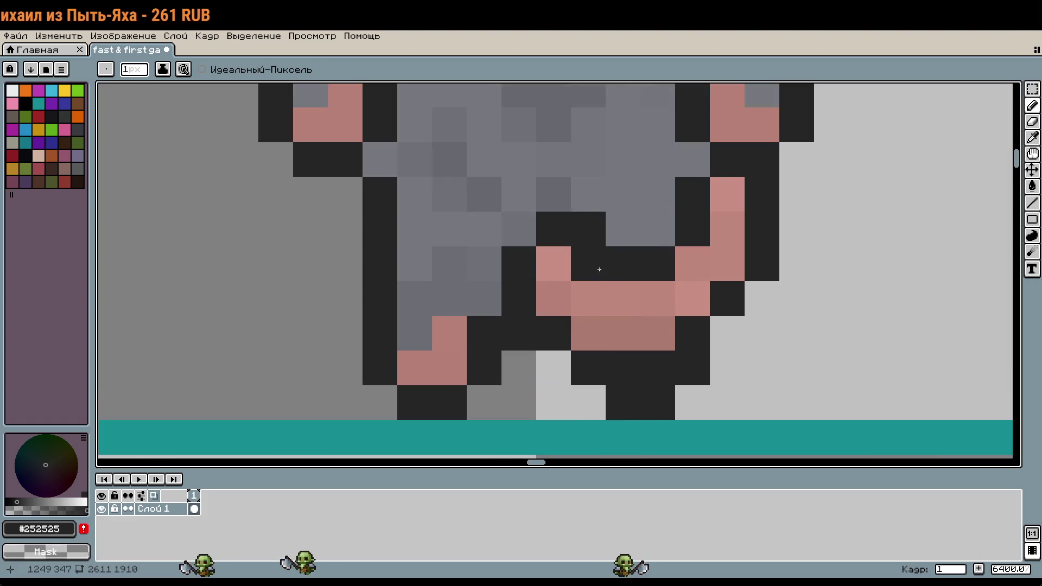
- Touch up the tail base pixels with darker pink and a darkened pixel below
alt+click(625, 223)
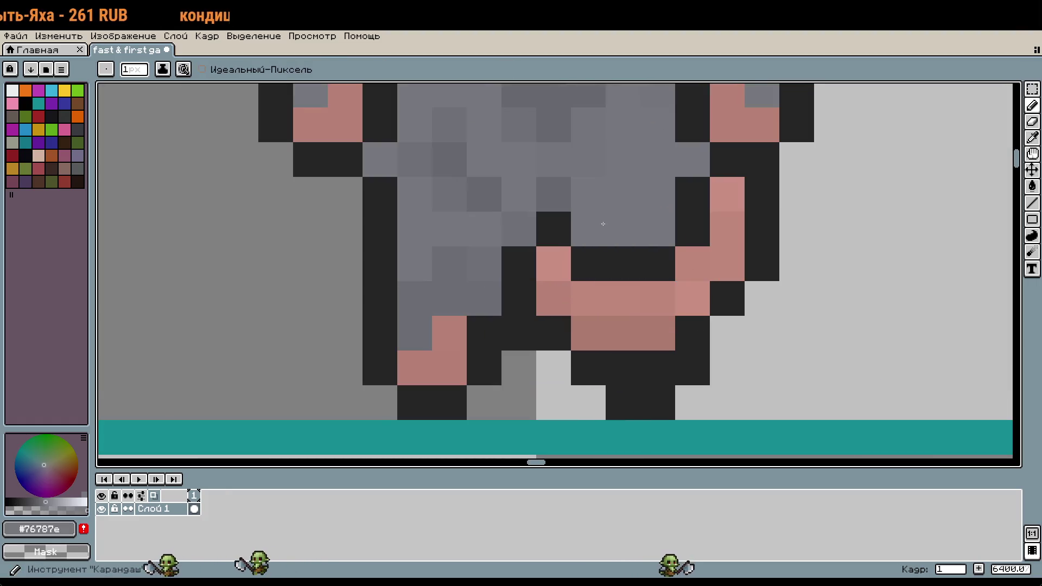
scroll(603, 224, down, 1)
scroll(589, 303, up, 1)
key(i)
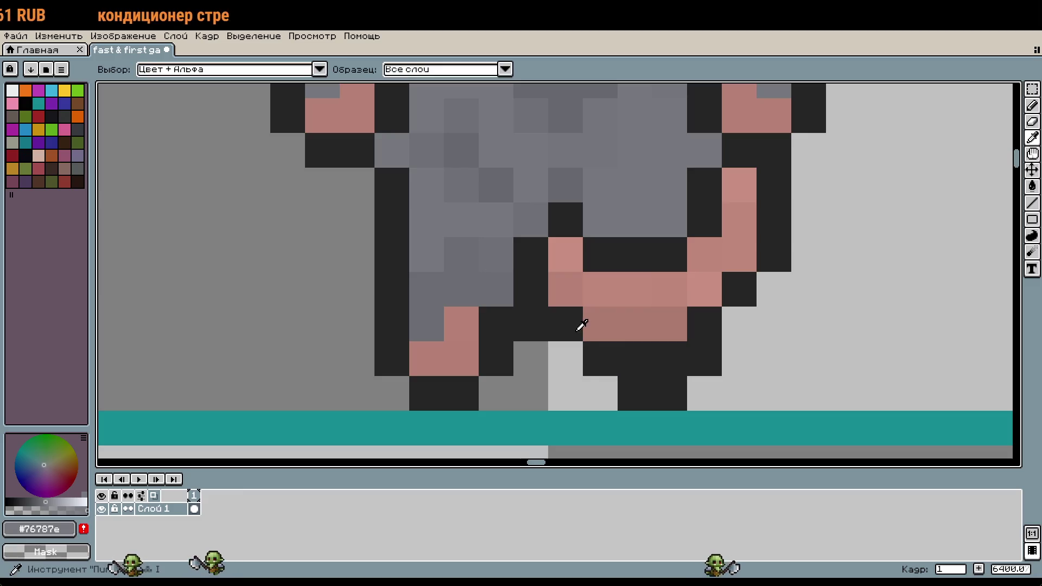
alt+click(582, 325)
click(577, 353)
alt+click(609, 312)
click(583, 319)
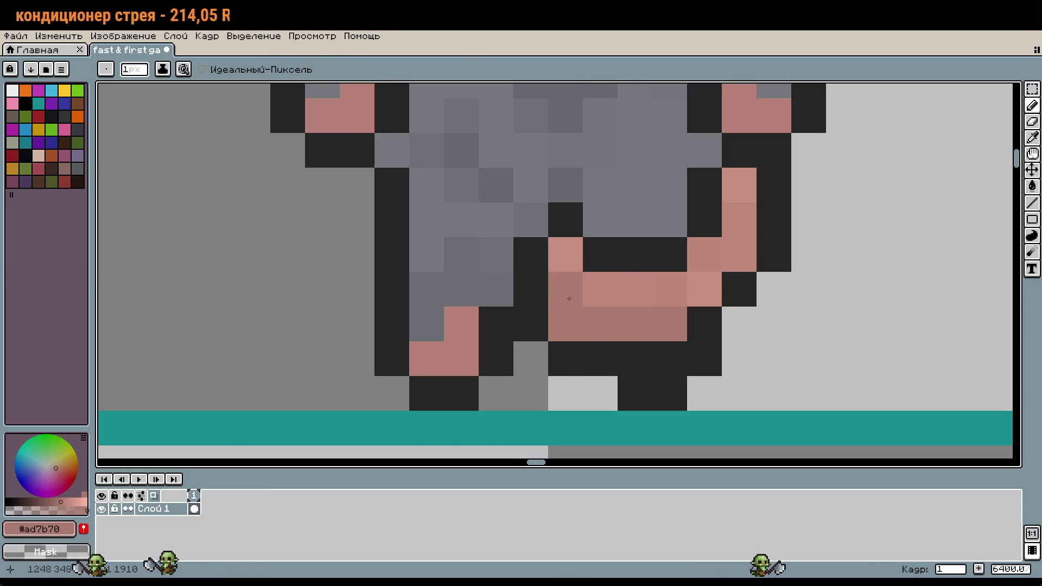
- Draw a dark outline along the left side of the pink tail
alt+click(576, 254)
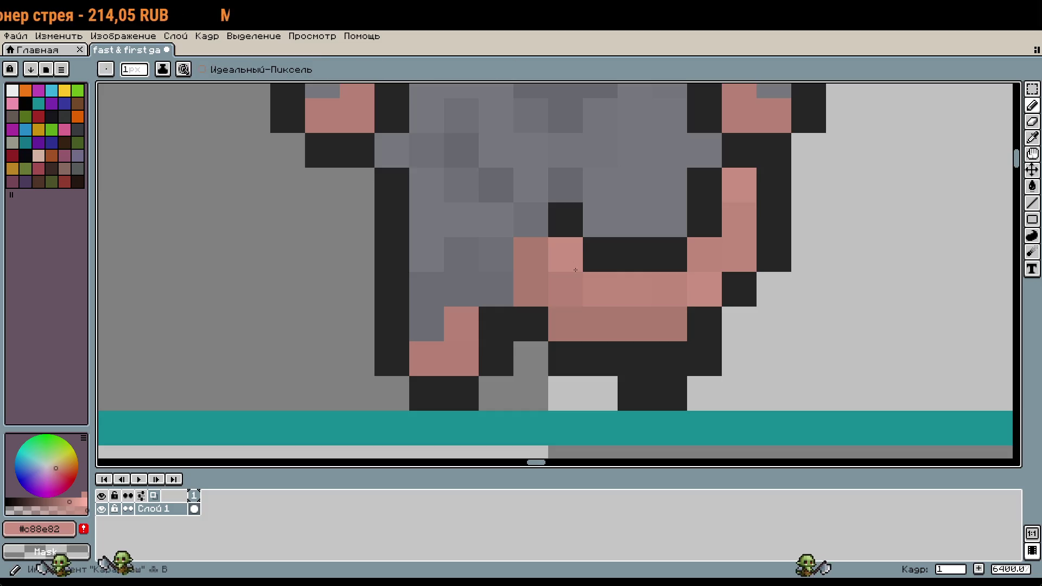
alt+click(592, 247)
click(496, 254)
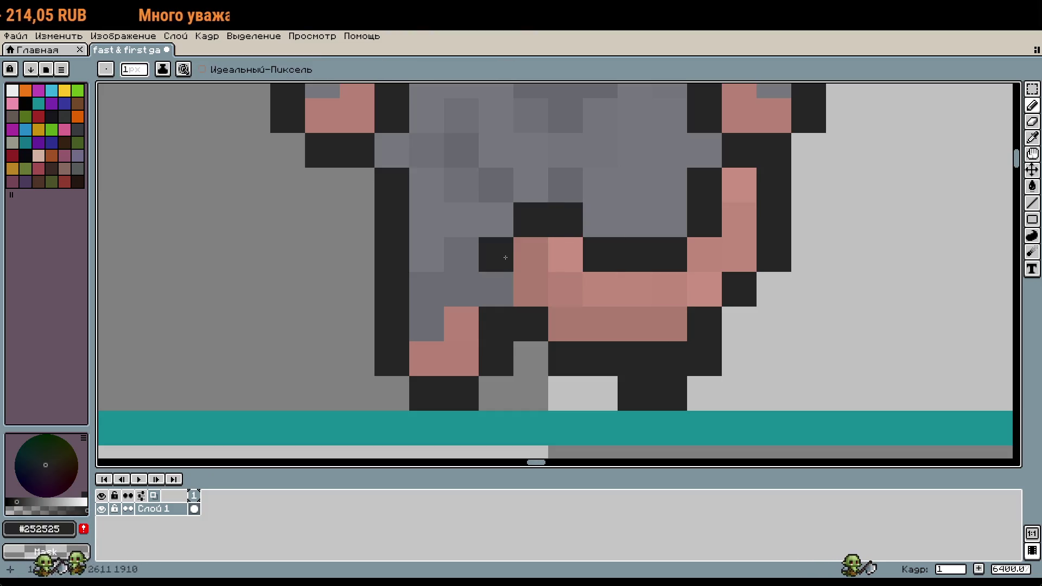
drag(496, 288, 531, 289)
scroll(706, 342, down, 1)
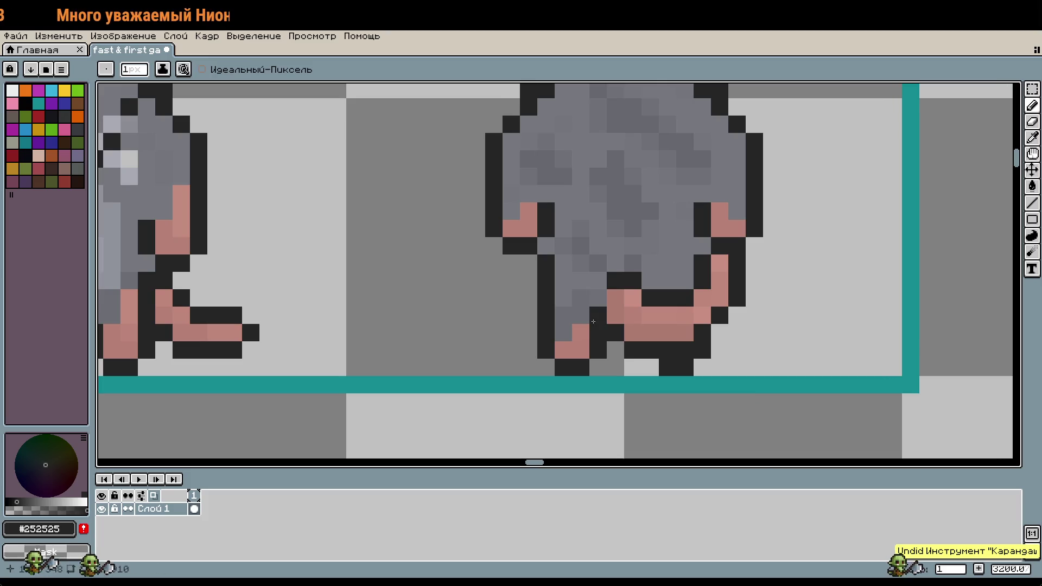
- Undo and redo the last tail edits, then drop a trial selection of the detached tail
scroll(850, 353, down, 1)
scroll(850, 353, down, 1)
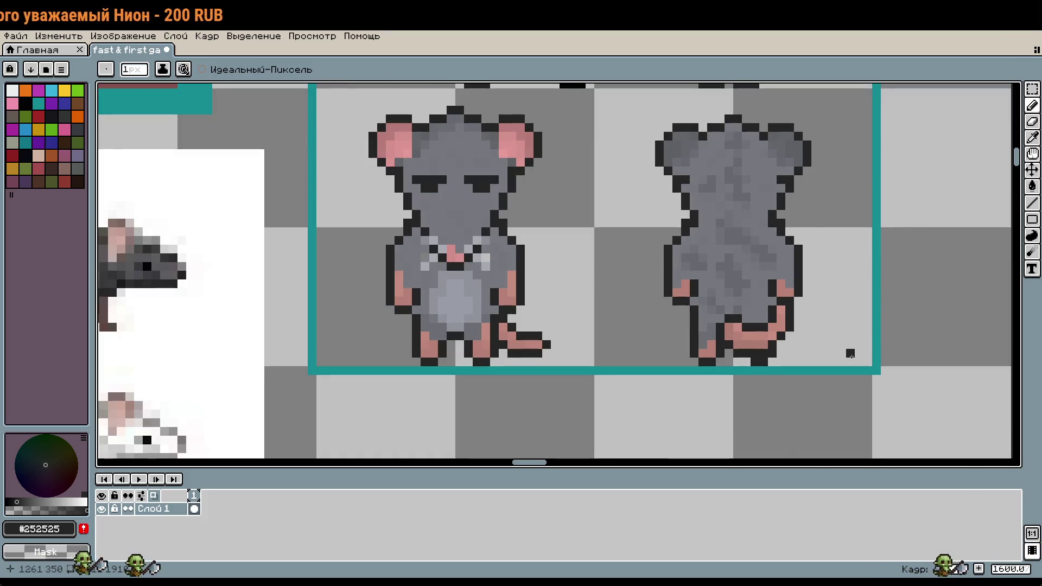
key(ctrl+z)
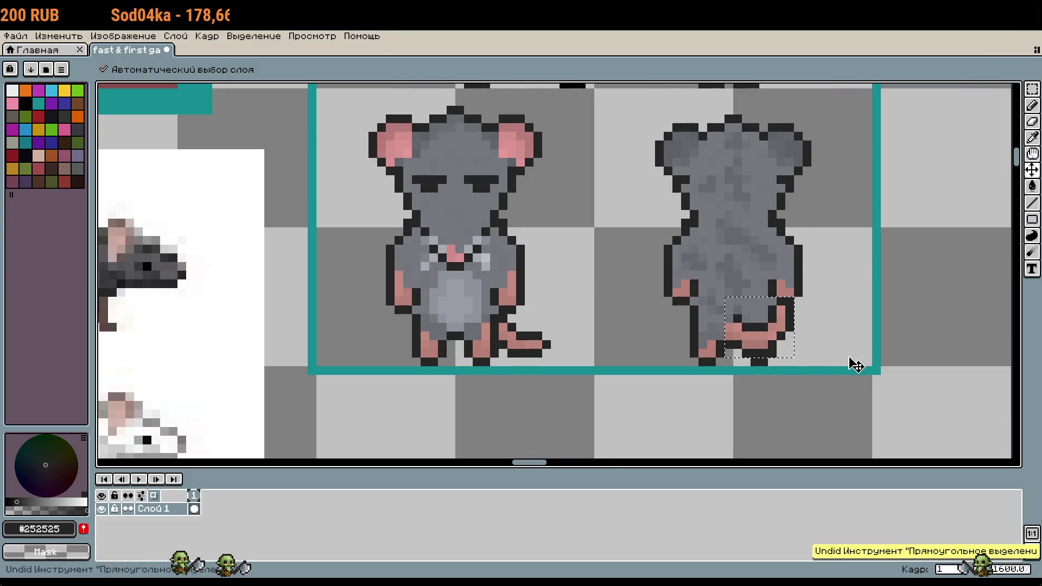
key(ctrl+y)
key(b)
scroll(824, 345, up, 2)
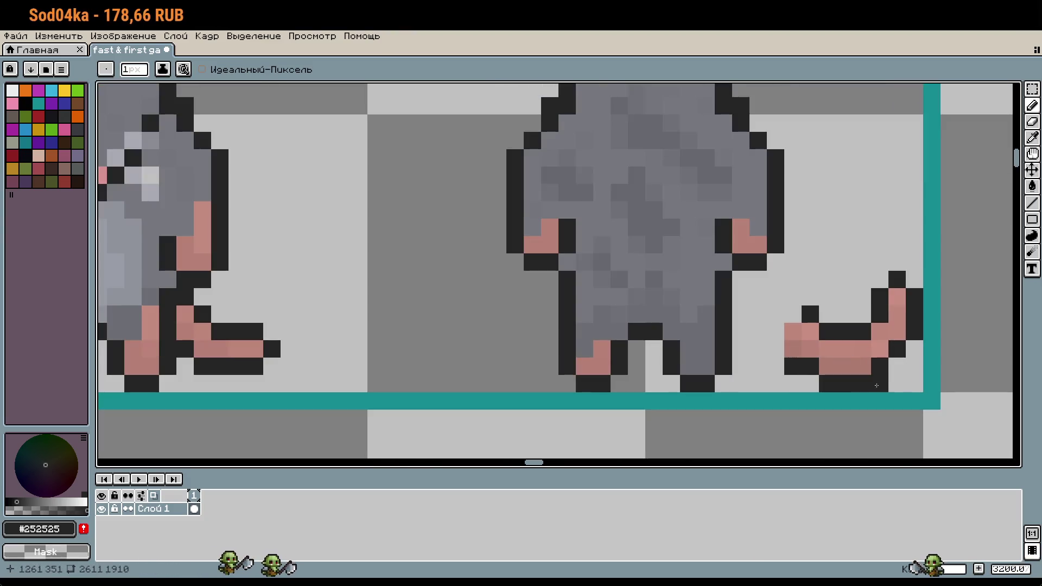
key(m)
mouse_move(820, 289)
mouse_down()
mouse_move(914, 383)
mouse_move(785, 270)
mouse_up()
key(ctrl+d)
- Add black outline pixels to the left of the tail
scroll(829, 334, up, 2)
key(i)
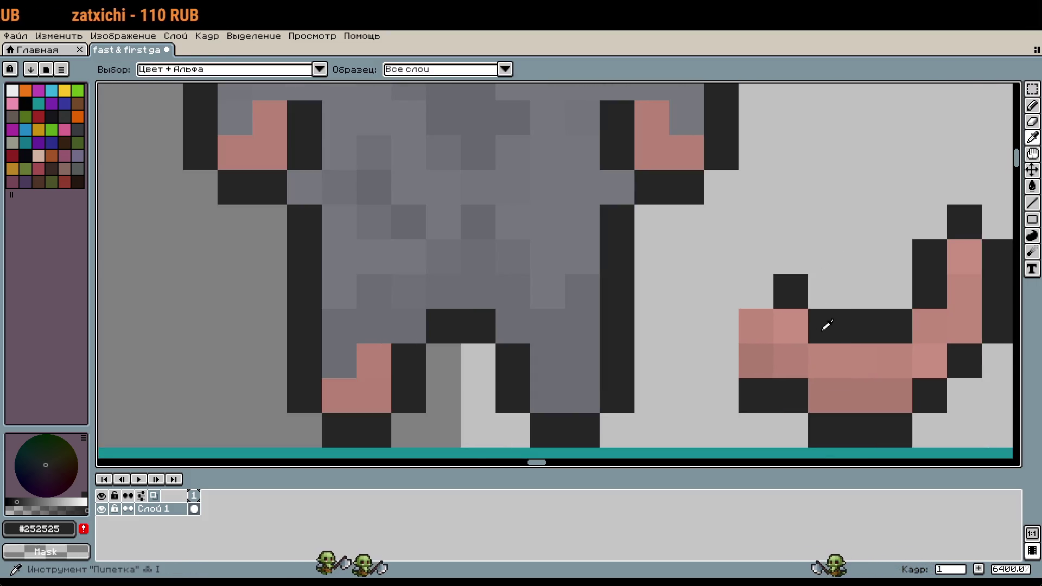
key(b)
drag(756, 292, 721, 361)
- Move the outlined tail left and up between the back-view rat's feet
scroll(853, 306, down, 2)
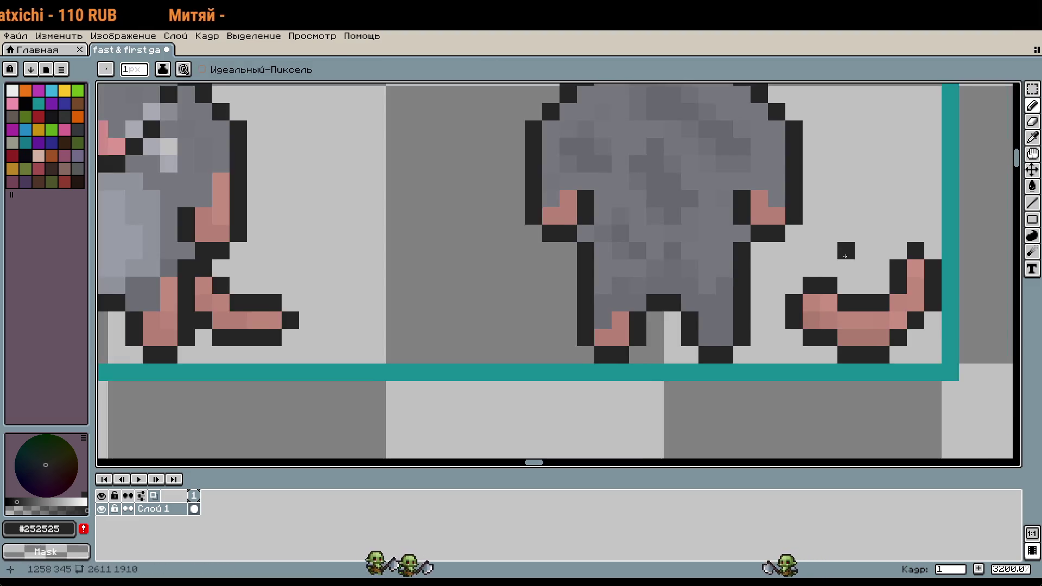
key(m)
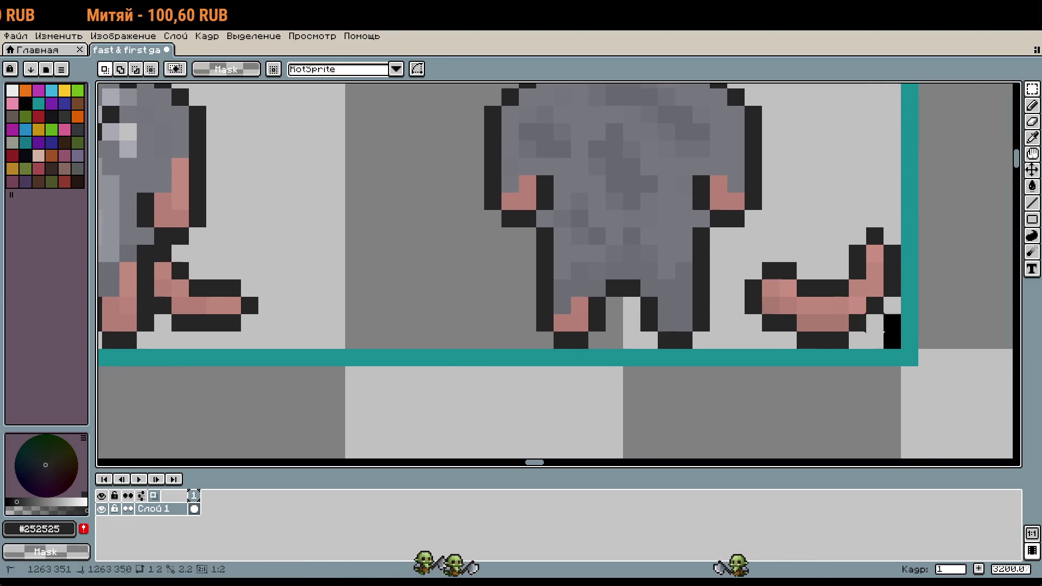
drag(888, 340, 749, 253)
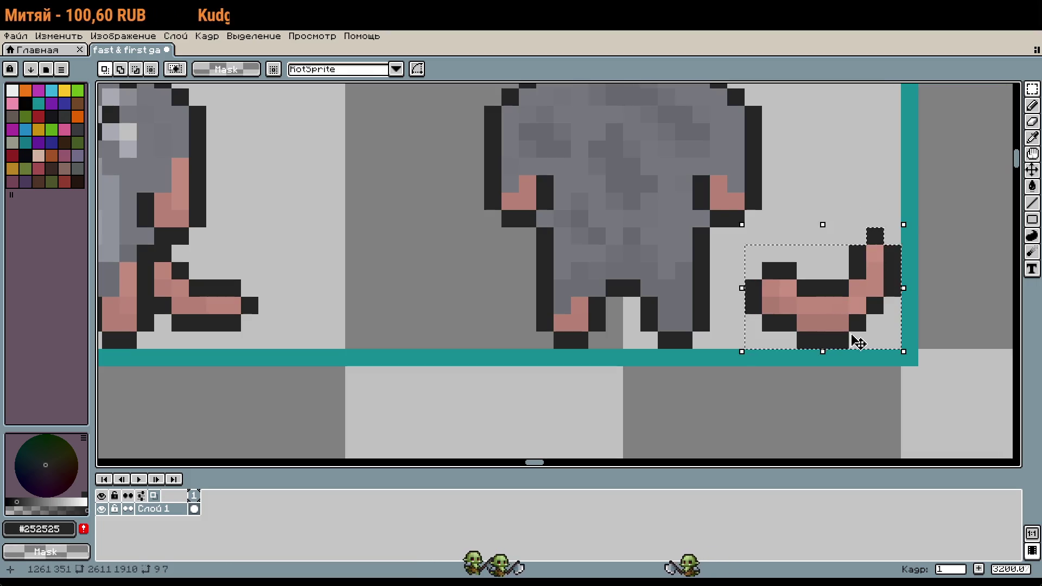
mouse_move(856, 342)
mouse_down()
mouse_move(715, 303)
mouse_move(708, 320)
mouse_up()
- Commit the back-view rat's tail in its new position
click(802, 302)
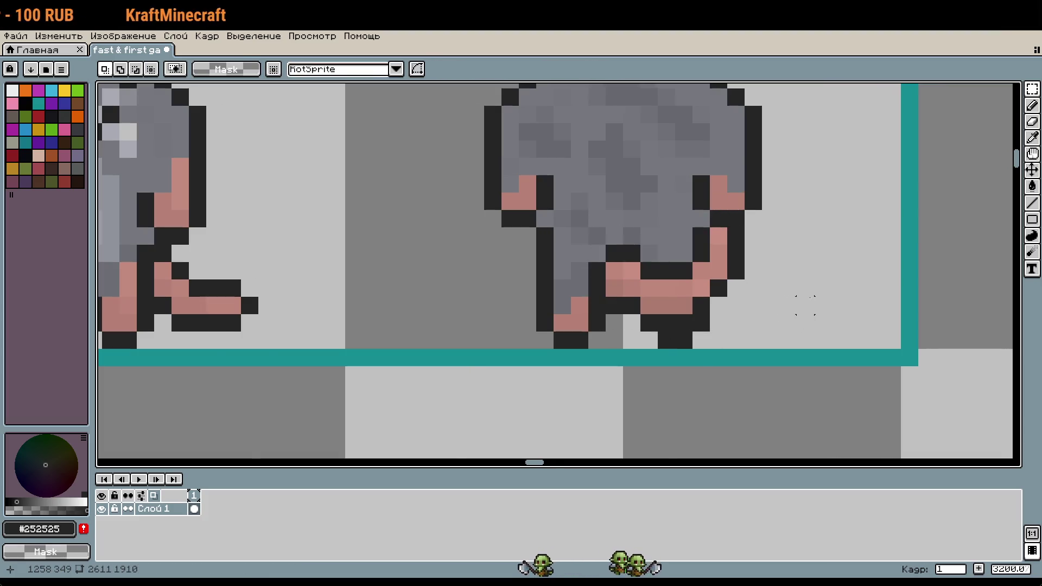
scroll(815, 300, down, 3)
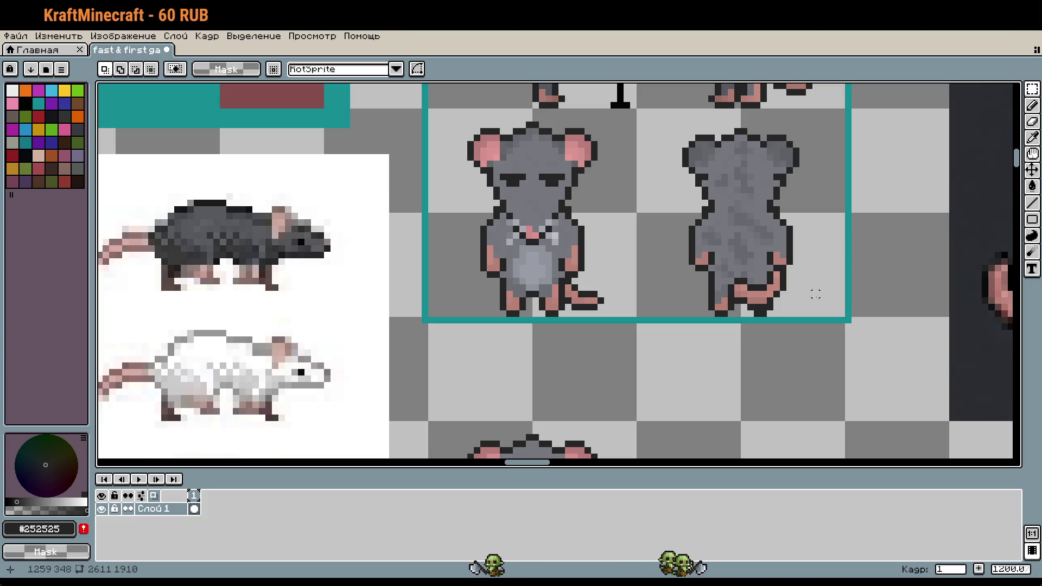
key(i)
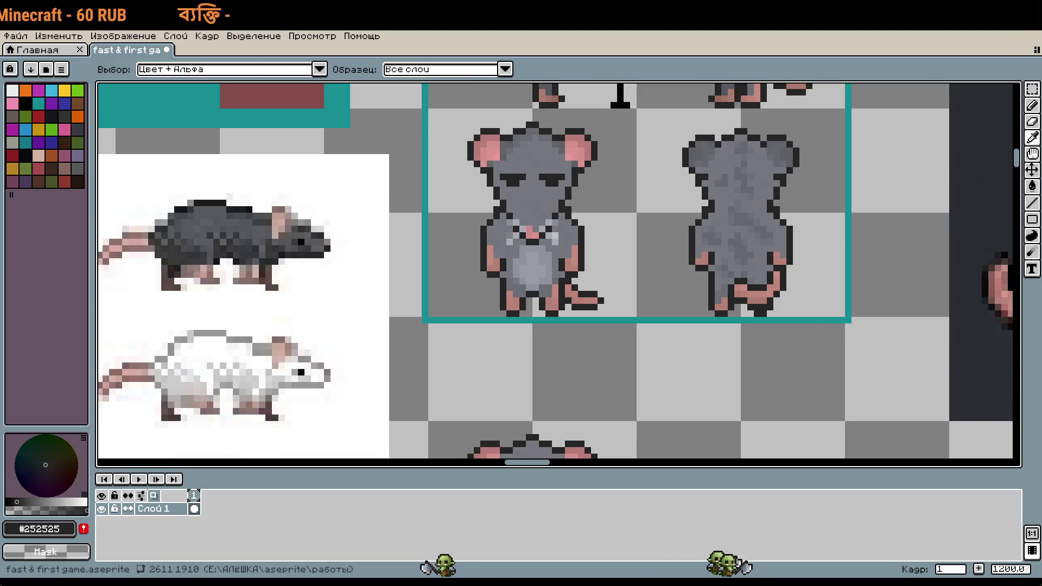
key(m)
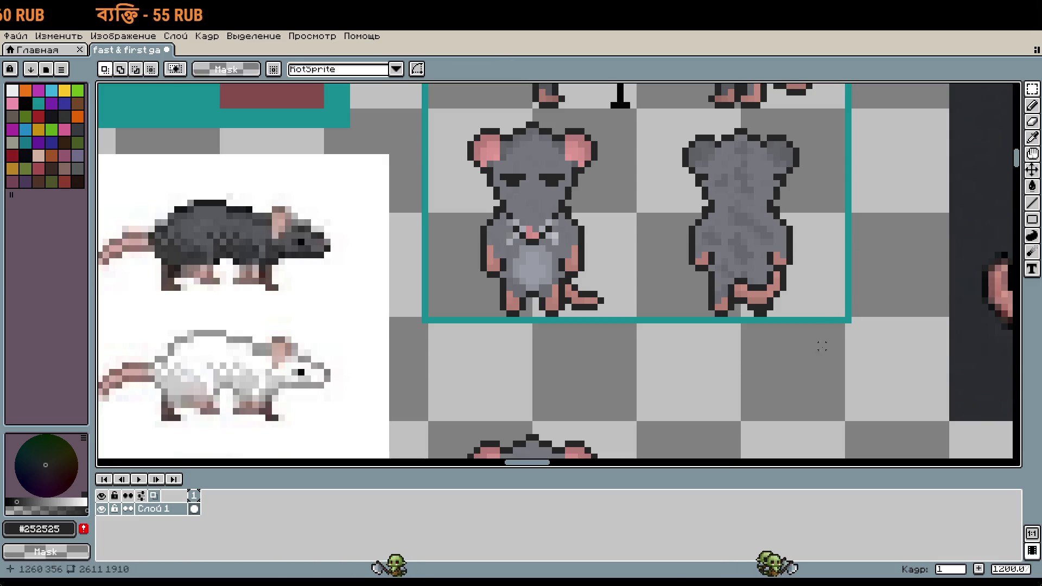
scroll(768, 293, up, 1)
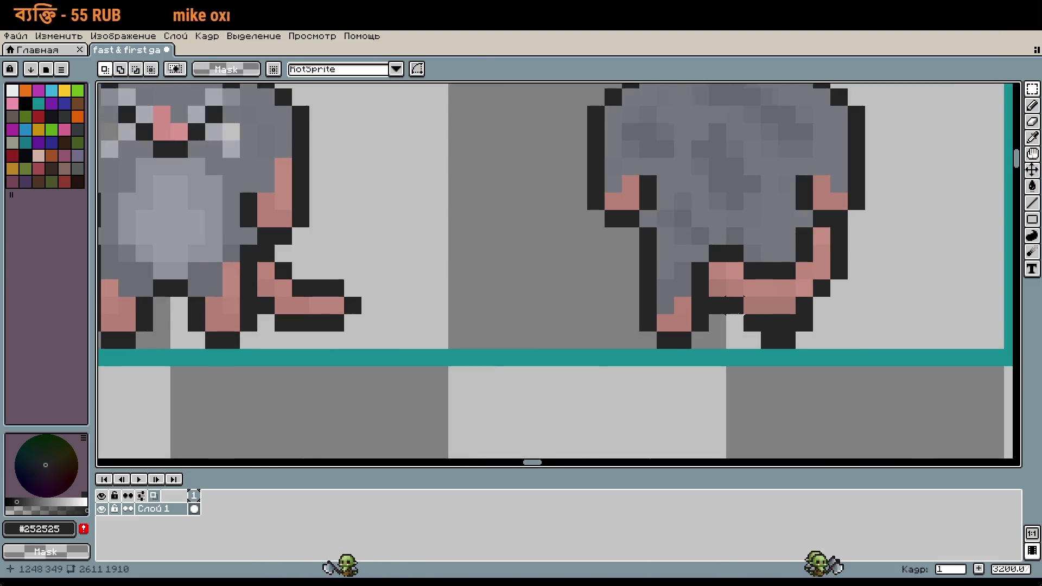
scroll(825, 317, down, 2)
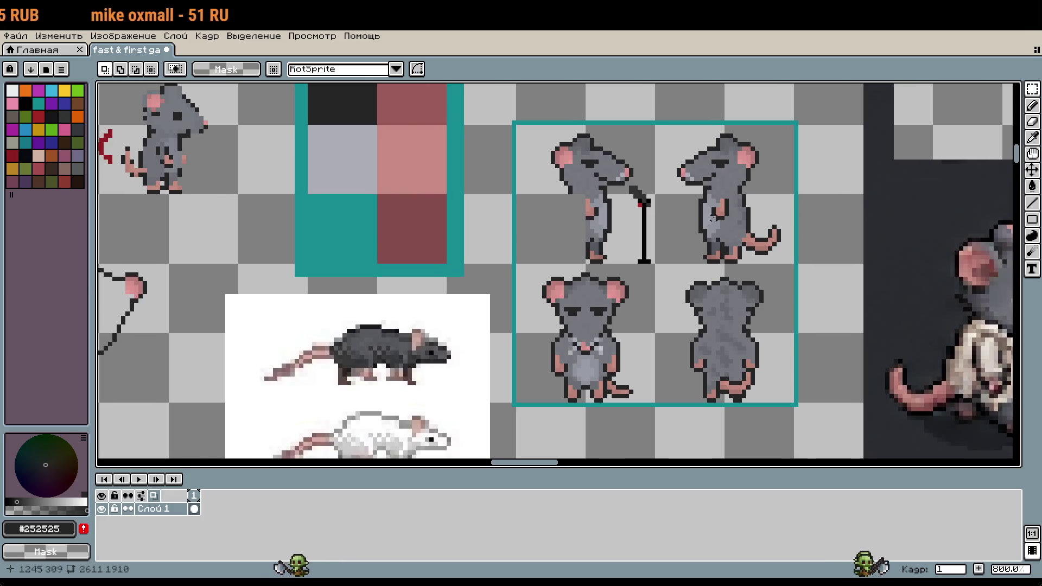
- Copy the 16x16 tile over the right rat's tail and paste a movable copy
drag(557, 214, 588, 266)
scroll(730, 252, up, 1)
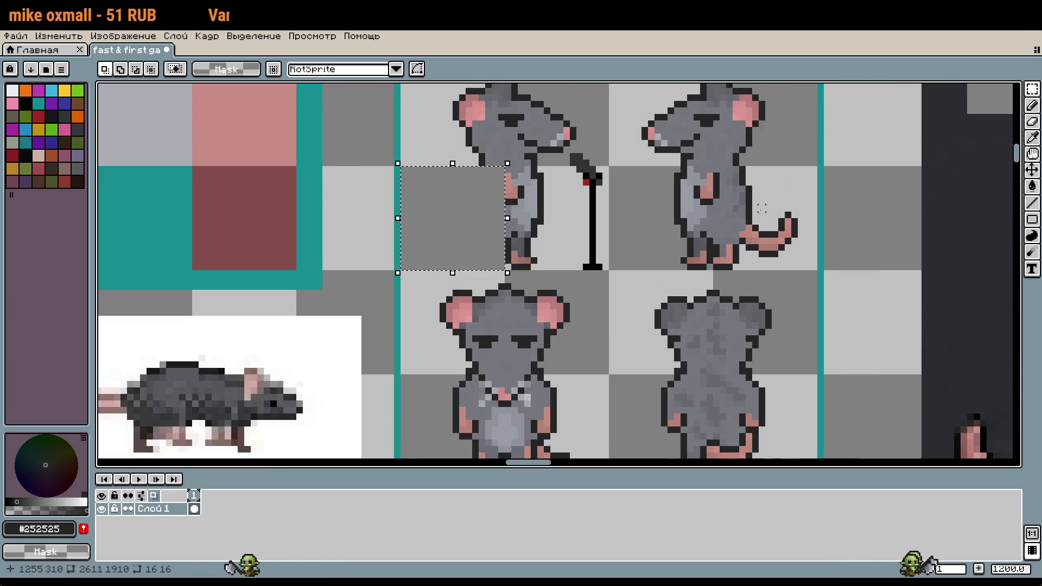
mouse_move(762, 208)
mouse_down()
mouse_move(778, 221)
mouse_move(361, 227)
mouse_up()
key(ctrl+c)
key(ctrl+v)
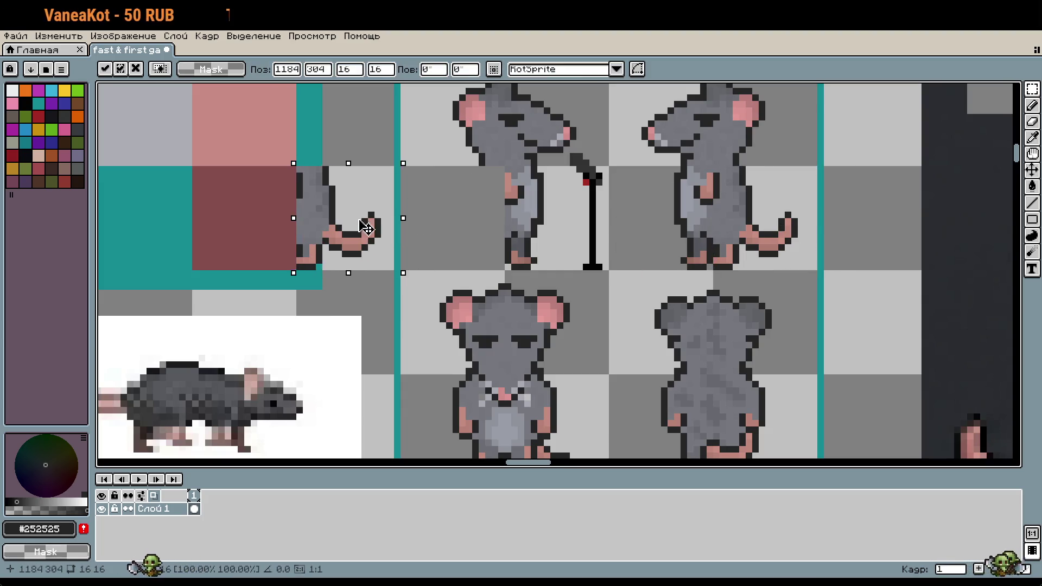
- Flip the pasted tail to face left and commit it behind the cane-holding rat
mouse_move(285, 217)
mouse_down()
mouse_move(512, 216)
mouse_move(341, 231)
mouse_move(506, 223)
mouse_up()
key(ctrl+z)
key(x)
scroll(505, 224, down, 2)
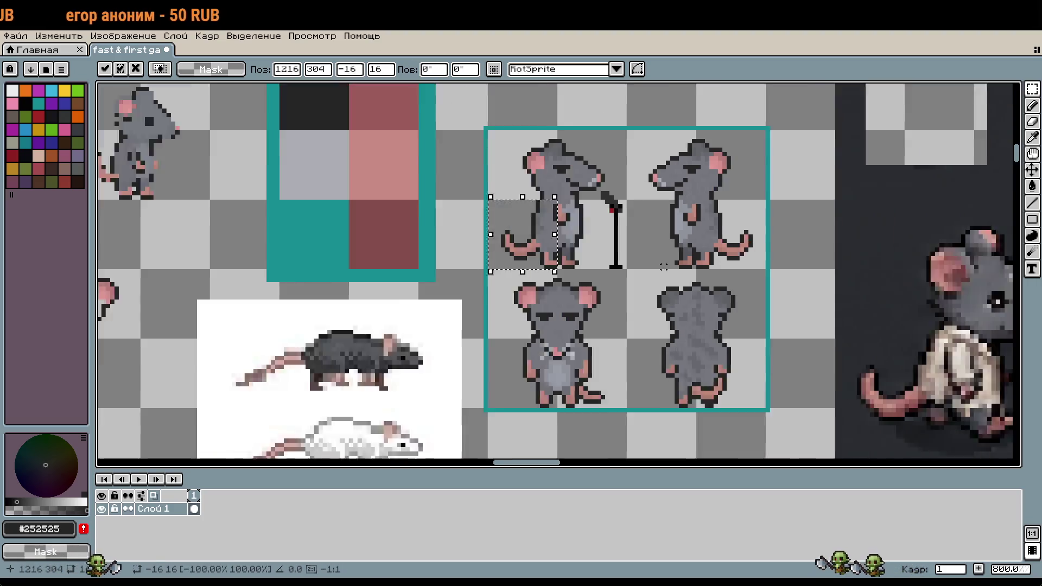
key(Return)
scroll(774, 341, up, 1)
drag(774, 341, 775, 357)
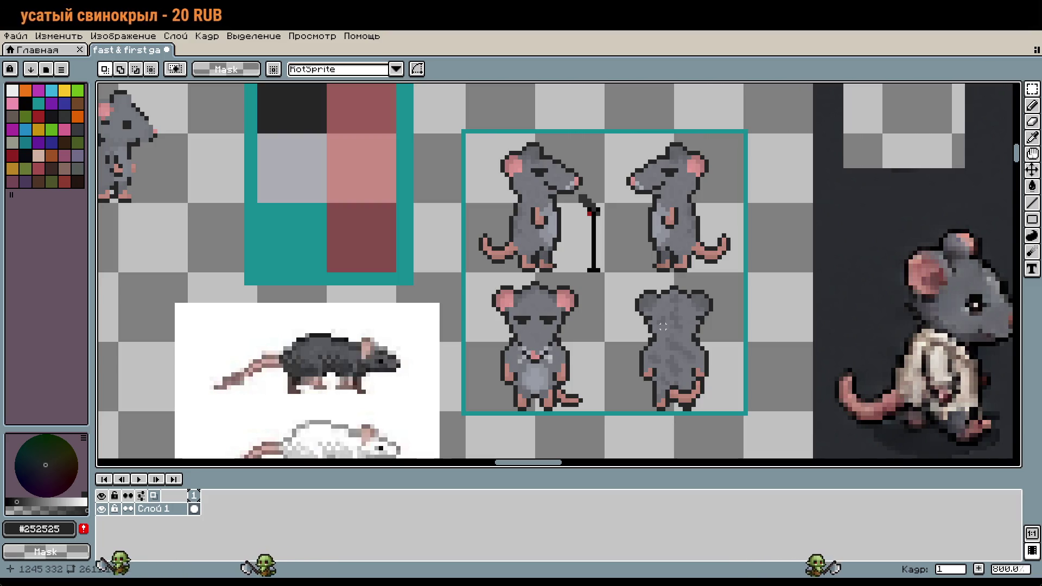
scroll(662, 326, up, 6)
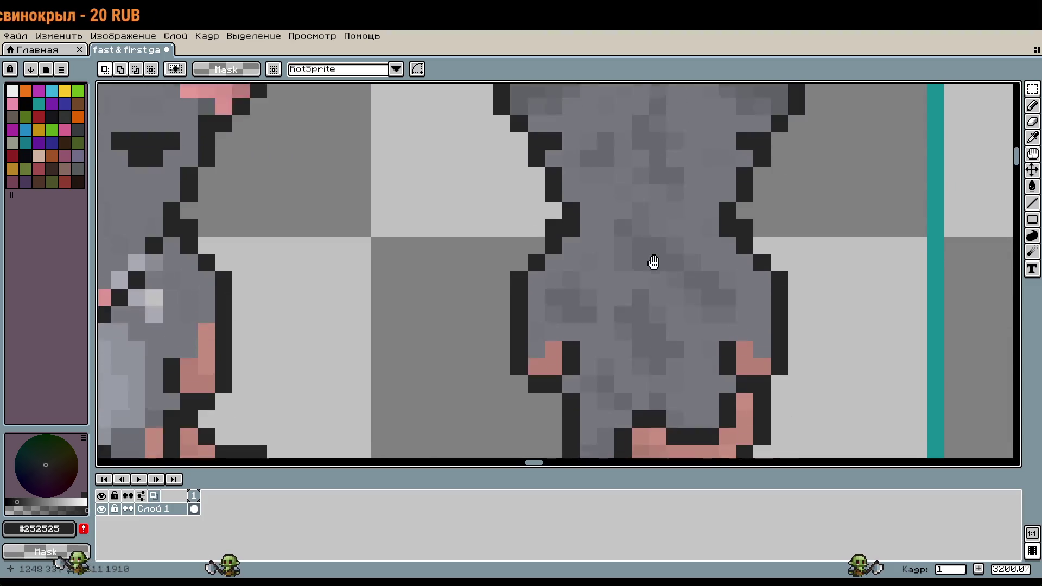
scroll(640, 352, down, 1)
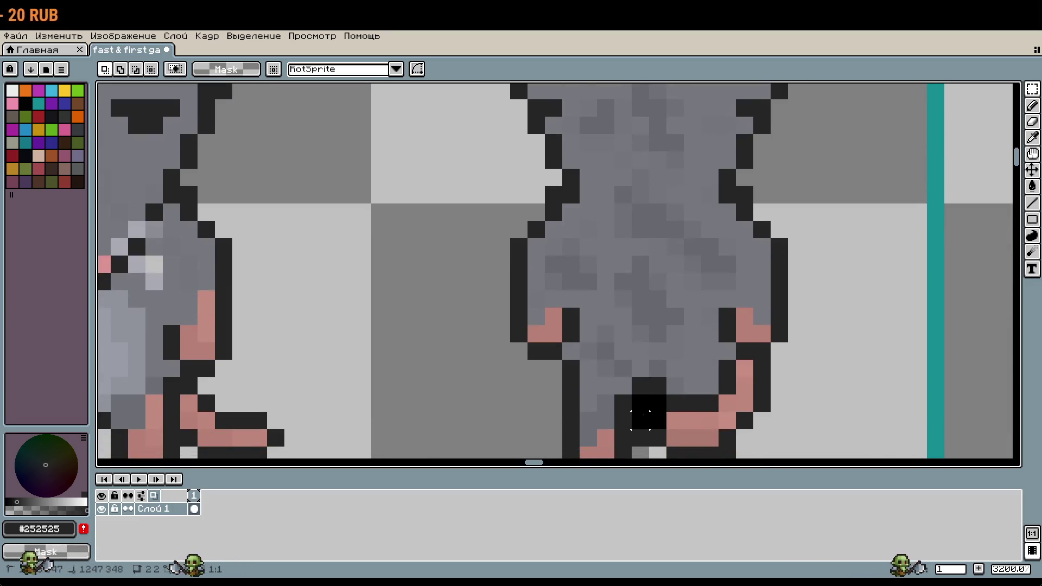
scroll(646, 419, down, 5)
drag(664, 225, 672, 394)
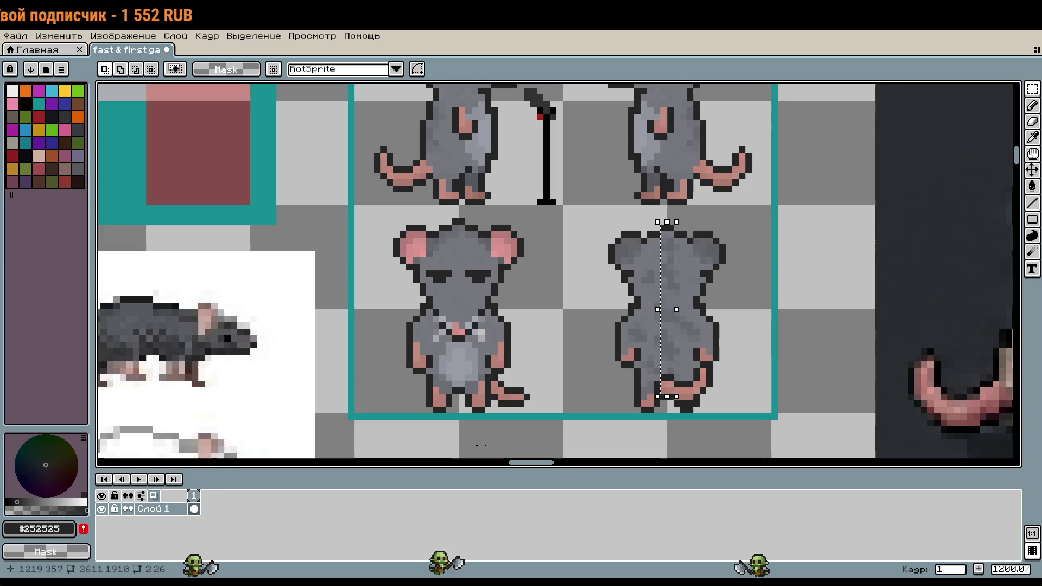
click(735, 319)
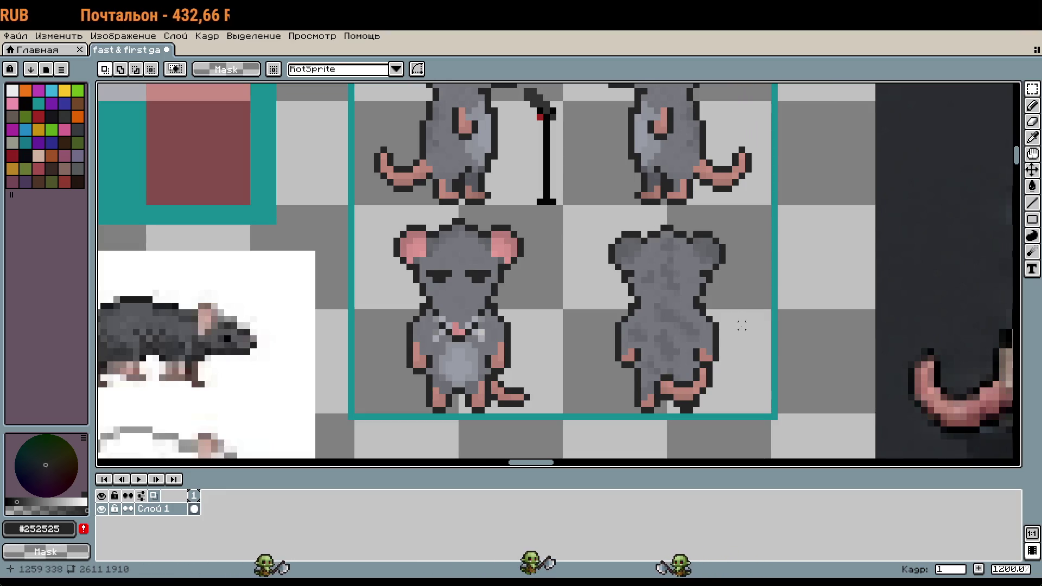
scroll(741, 325, down, 2)
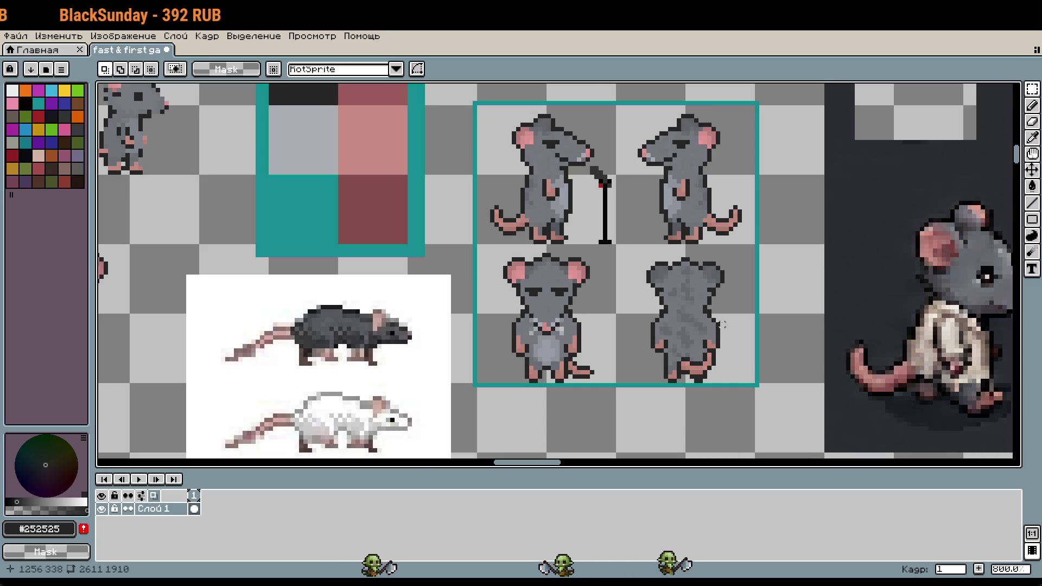
- Sample the grey from the rat's head, then undo a stray grey pixel on the outline
scroll(657, 323, up, 9)
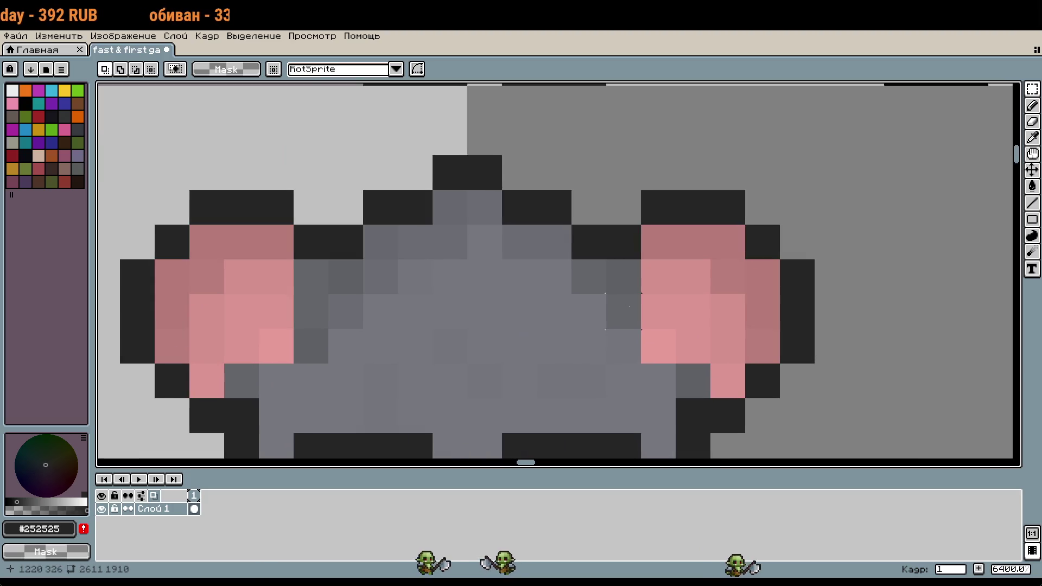
key(i)
click(607, 263)
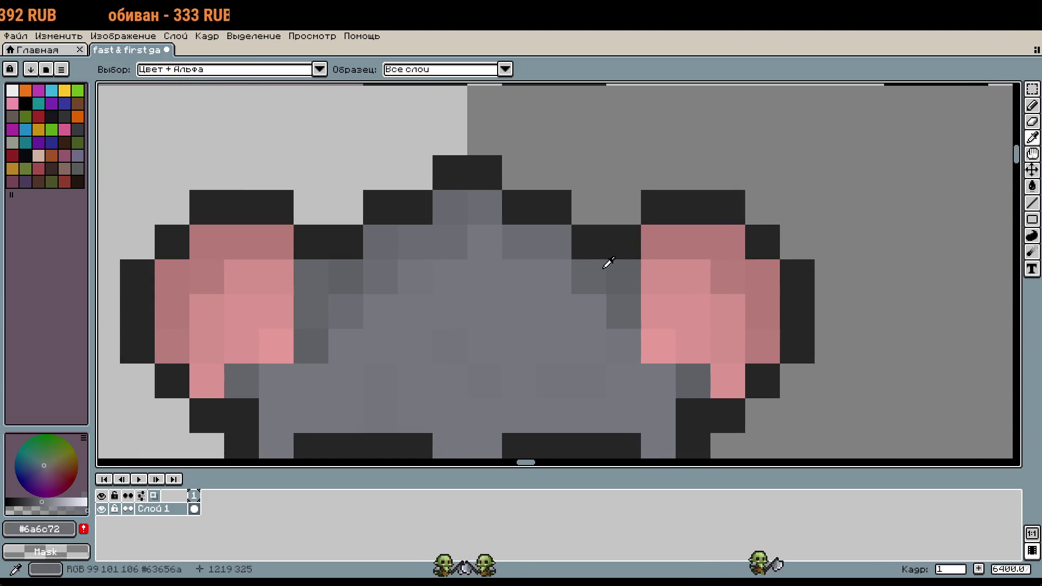
key(b)
scroll(692, 399, down, 4)
scroll(692, 400, up, 4)
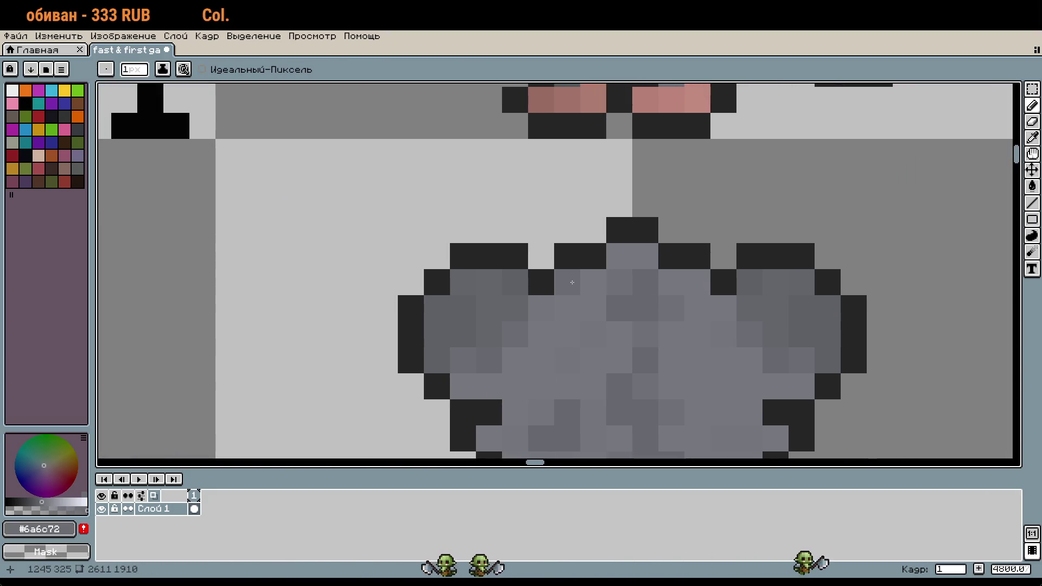
key(ctrl+z)
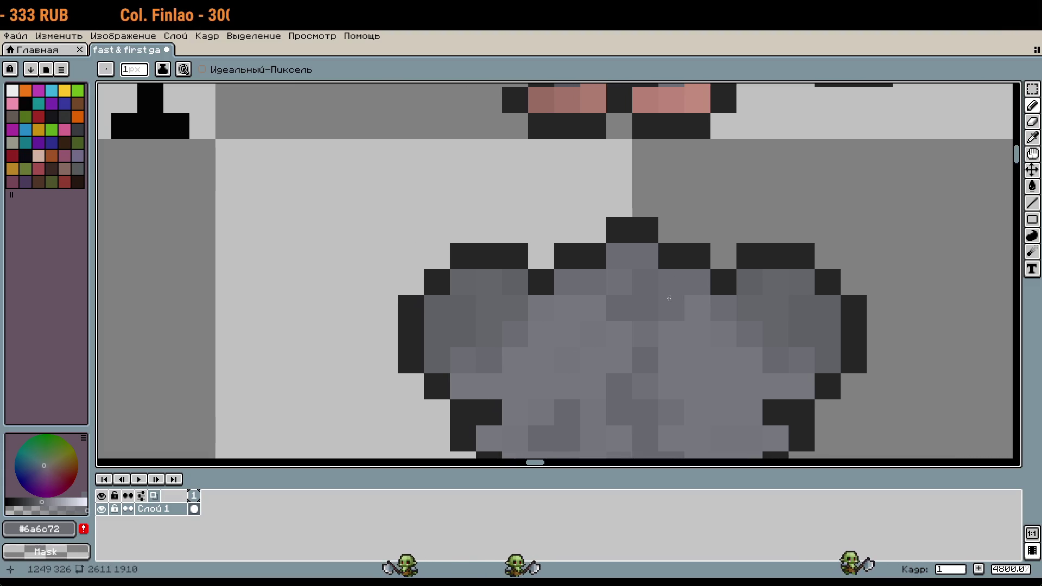
- Fill a dark outline pixel on the back-view rat's body with grey #74767c
scroll(616, 335, down, 4)
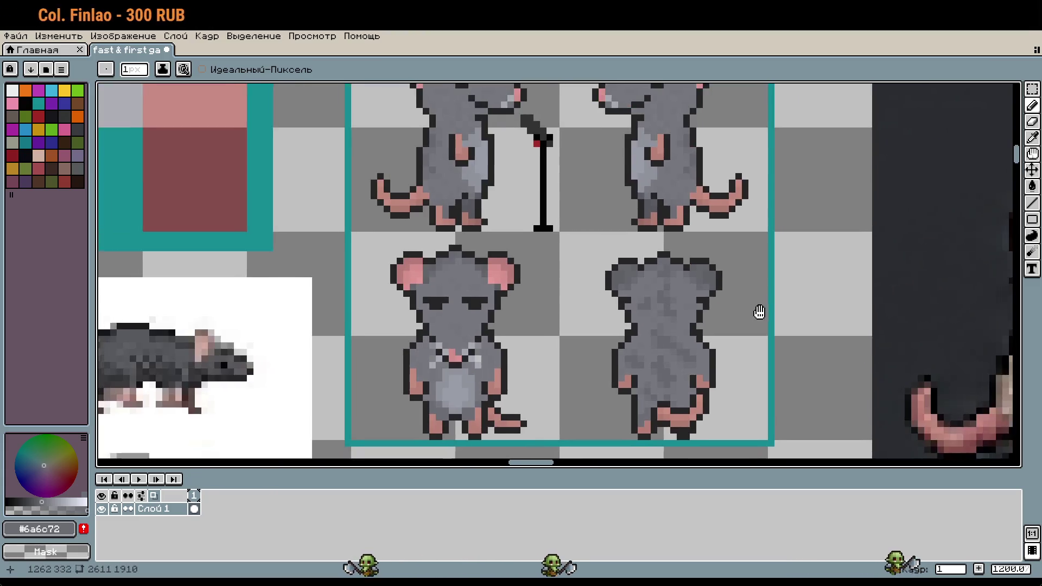
scroll(760, 325, up, 3)
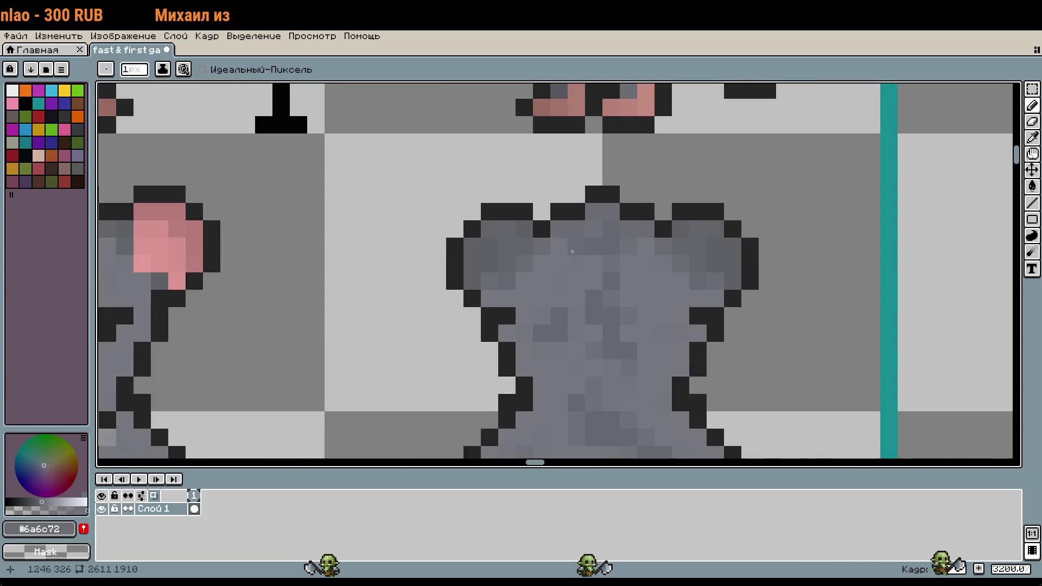
scroll(575, 335, up, 2)
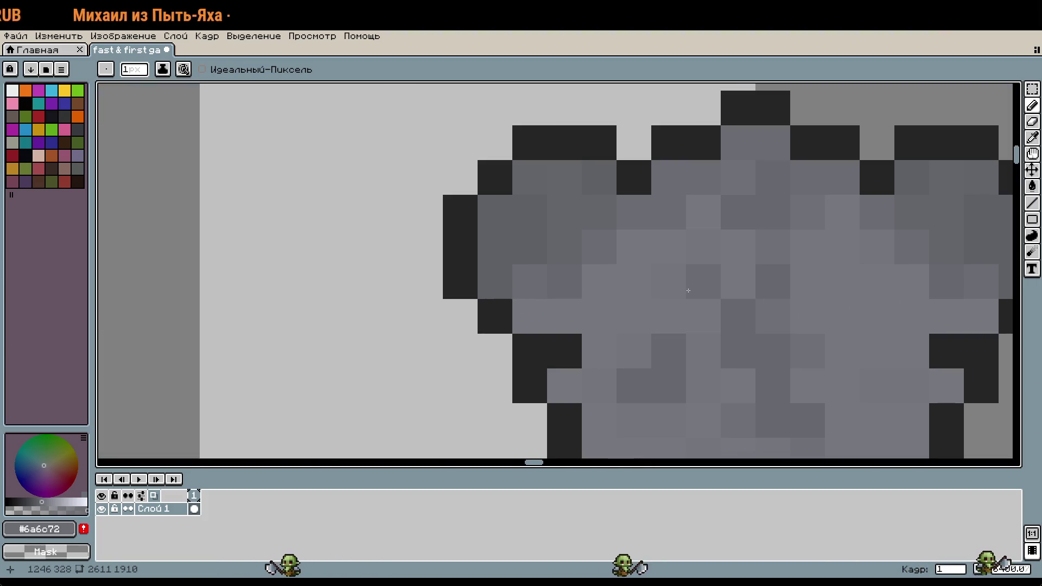
scroll(648, 329, down, 5)
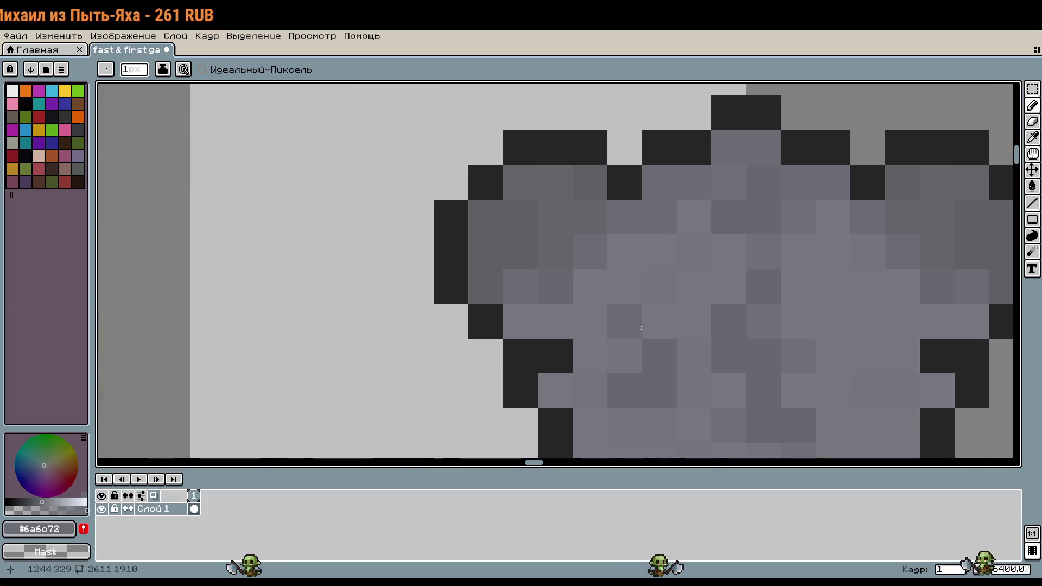
scroll(647, 311, up, 3)
scroll(647, 311, up, 2)
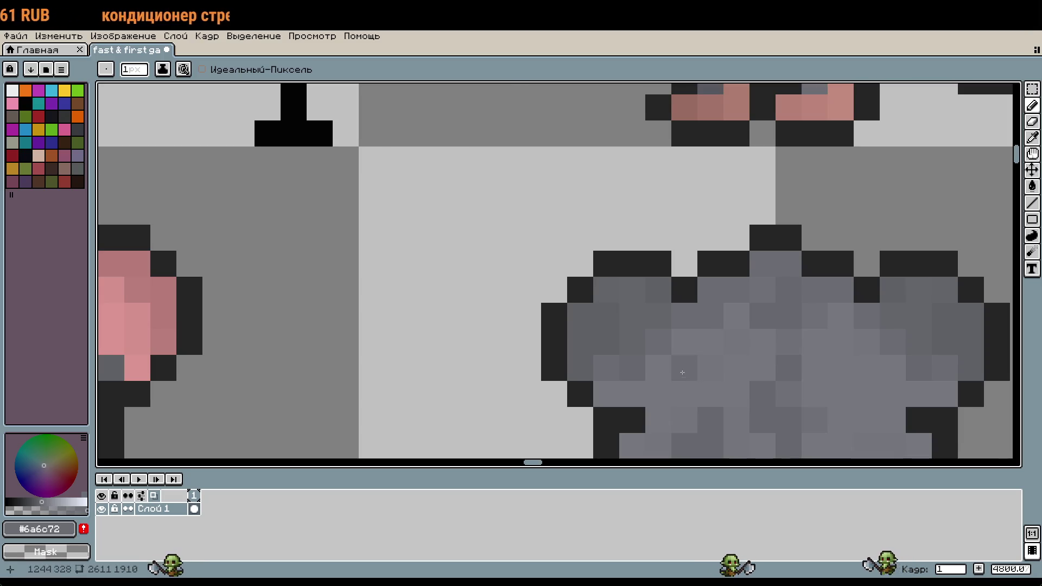
scroll(703, 331, down, 6)
scroll(756, 360, down, 2)
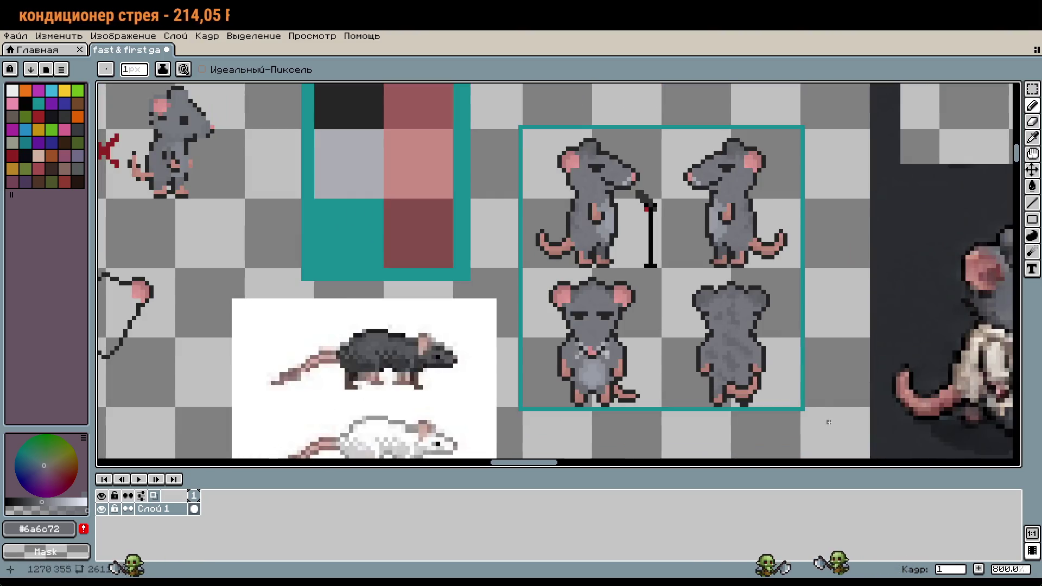
scroll(752, 356, up, 3)
scroll(752, 356, up, 4)
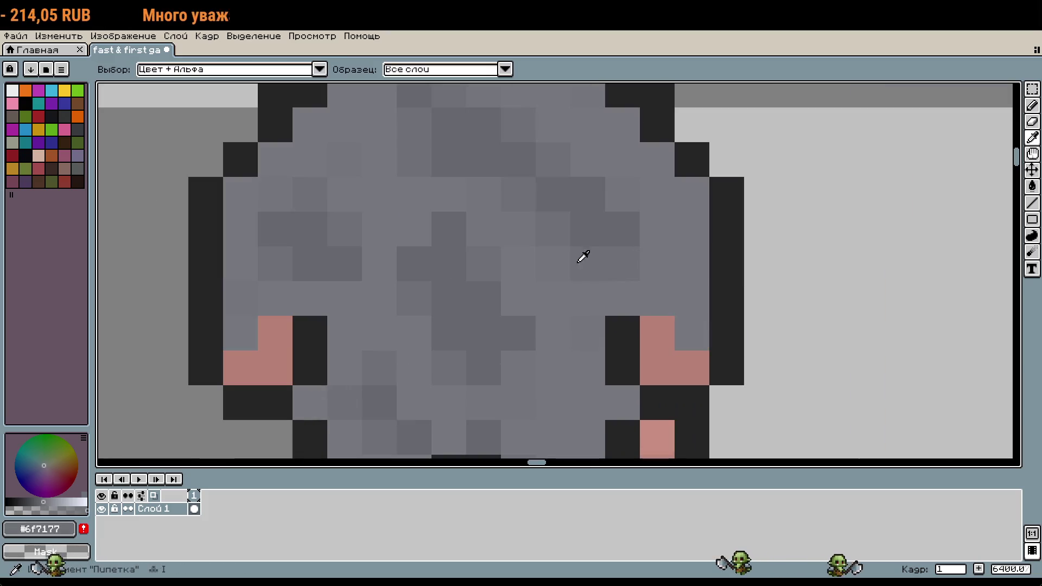
alt+click(648, 235)
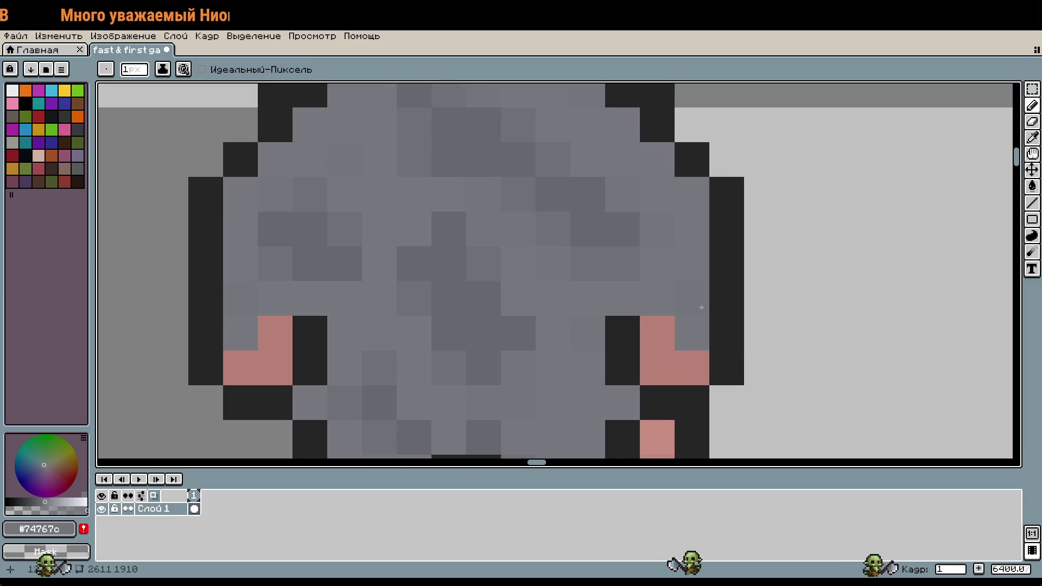
scroll(677, 319, up, 5)
scroll(678, 319, left, 5)
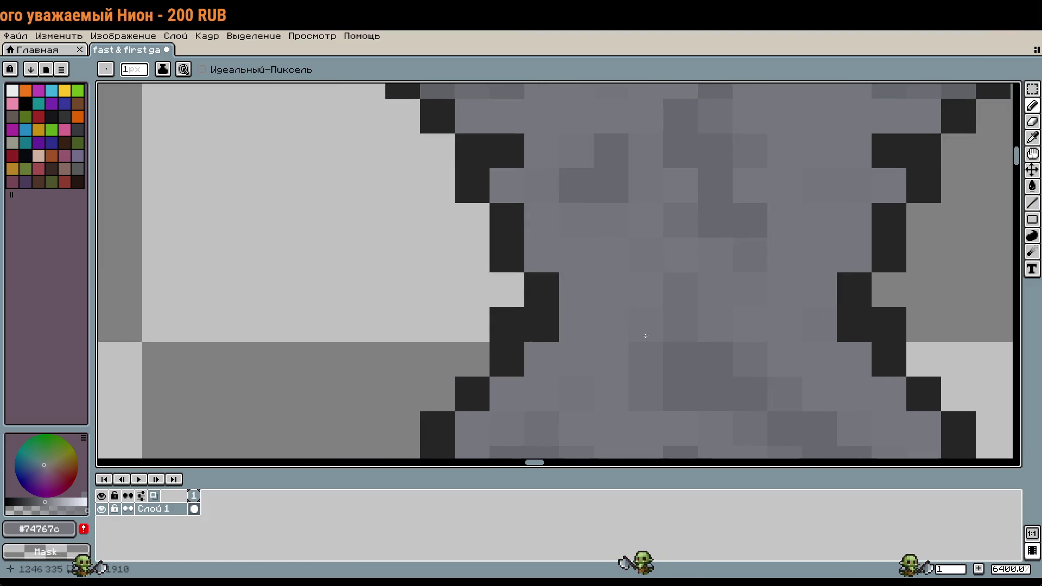
scroll(575, 287, down, 4)
scroll(691, 388, up, 3)
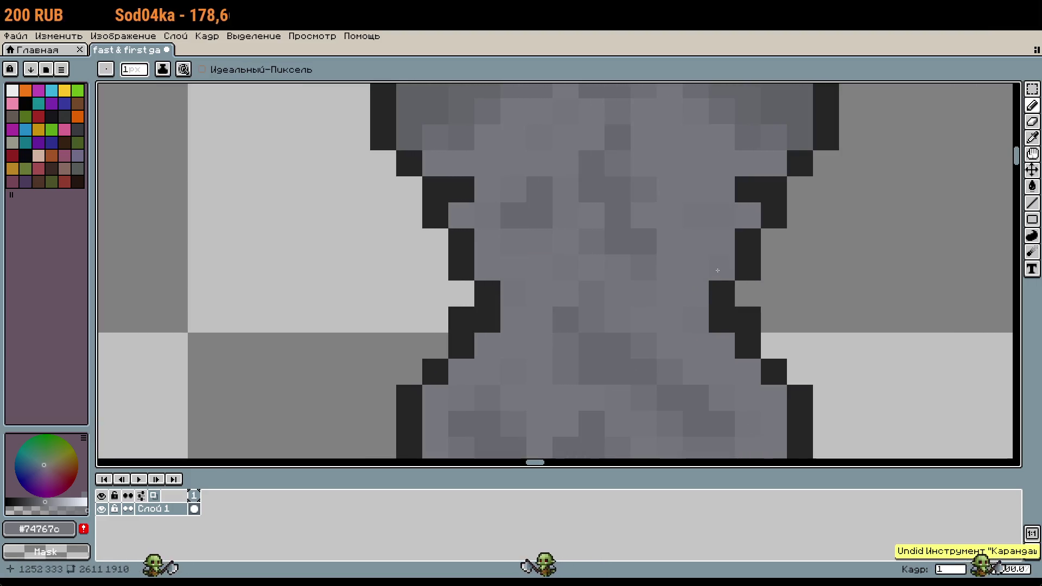
click(722, 283)
scroll(722, 283, down, 5)
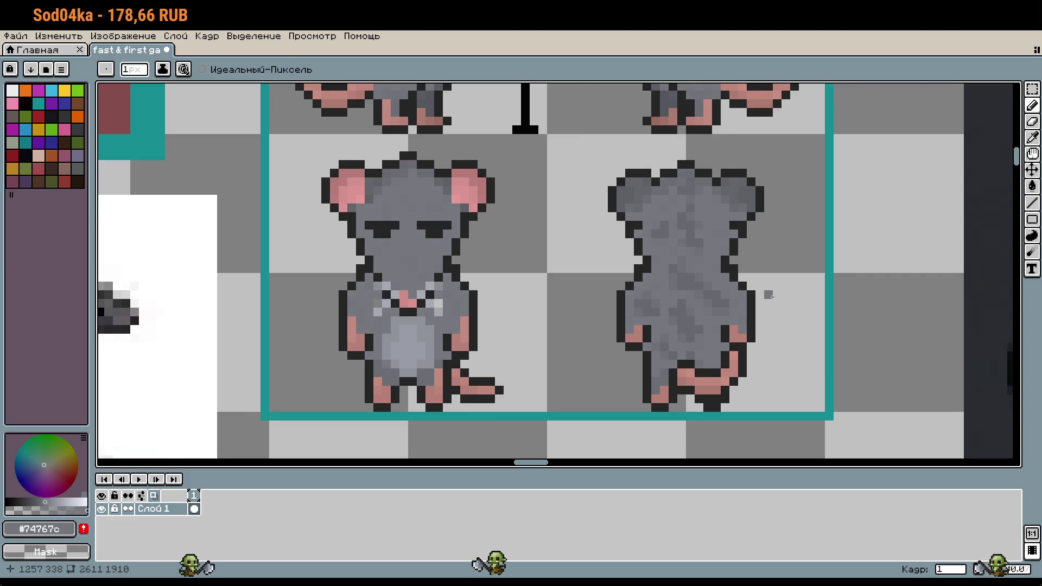
- Sample the dark #252525 outline colour from the standing rat sprite
scroll(769, 295, down, 1)
scroll(769, 296, down, 1)
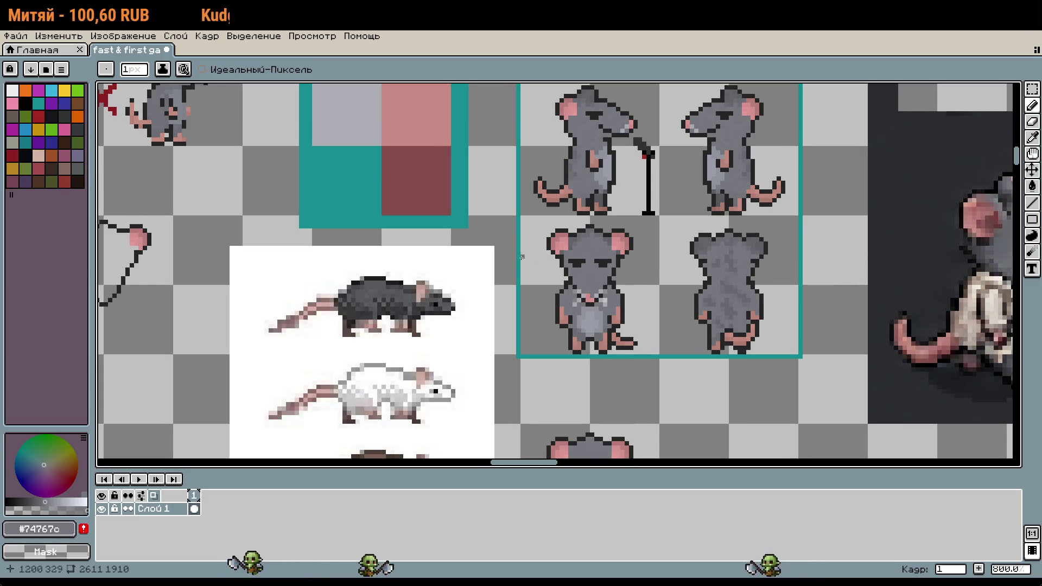
scroll(589, 282, up, 2)
scroll(544, 267, up, 1)
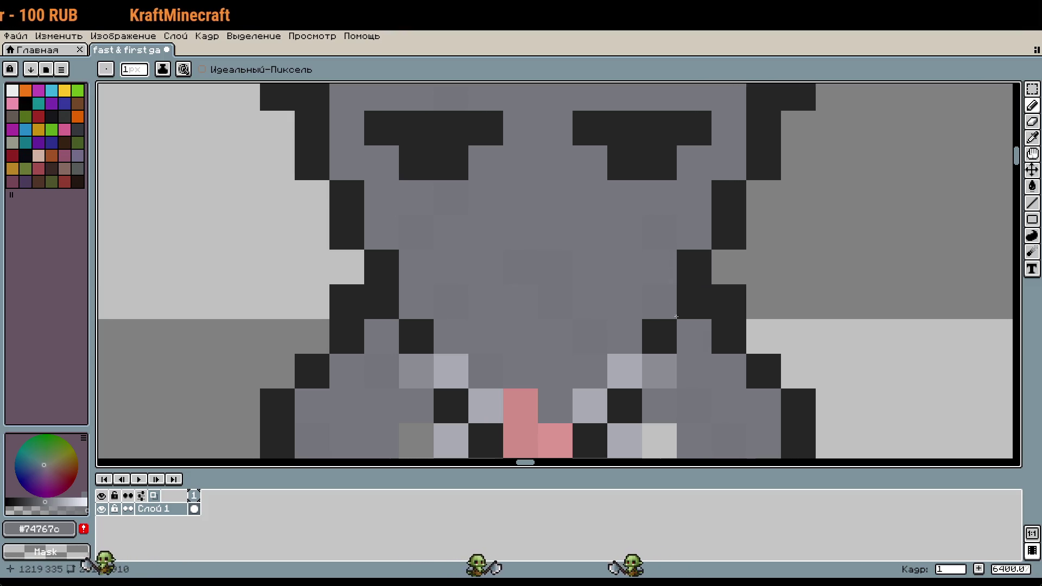
scroll(675, 316, down, 5)
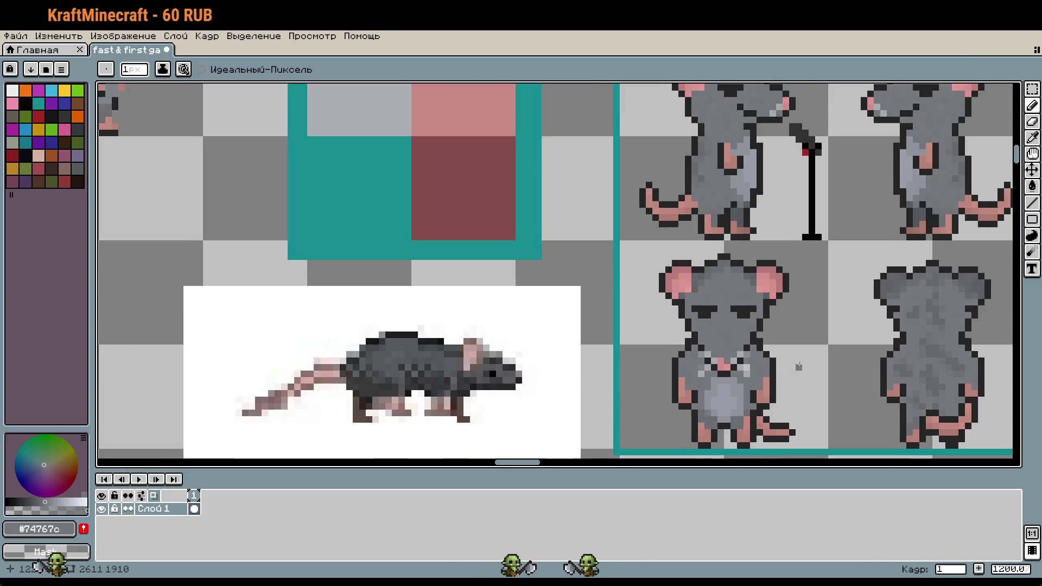
scroll(798, 367, down, 2)
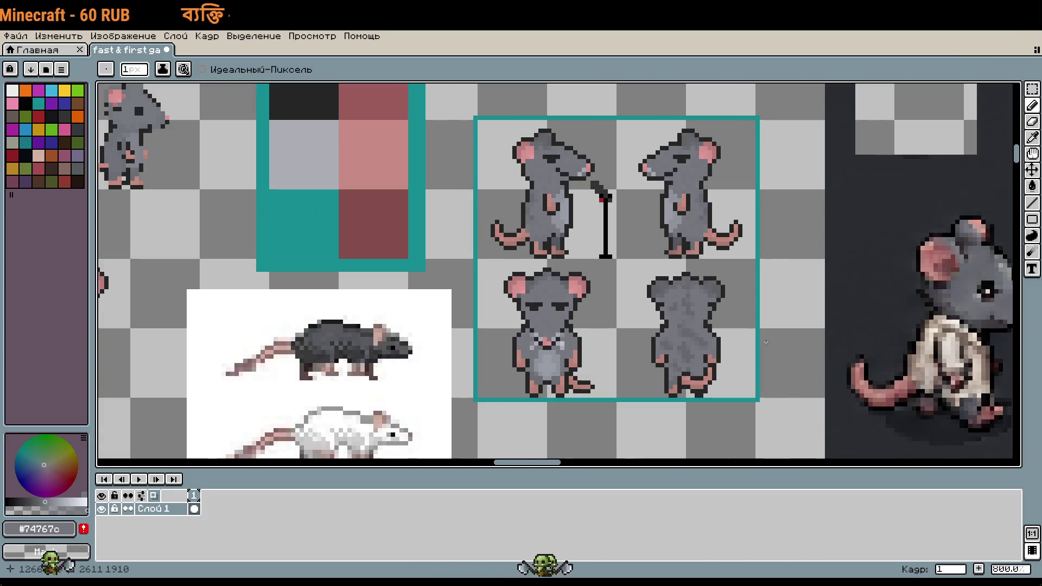
scroll(766, 342, up, 3)
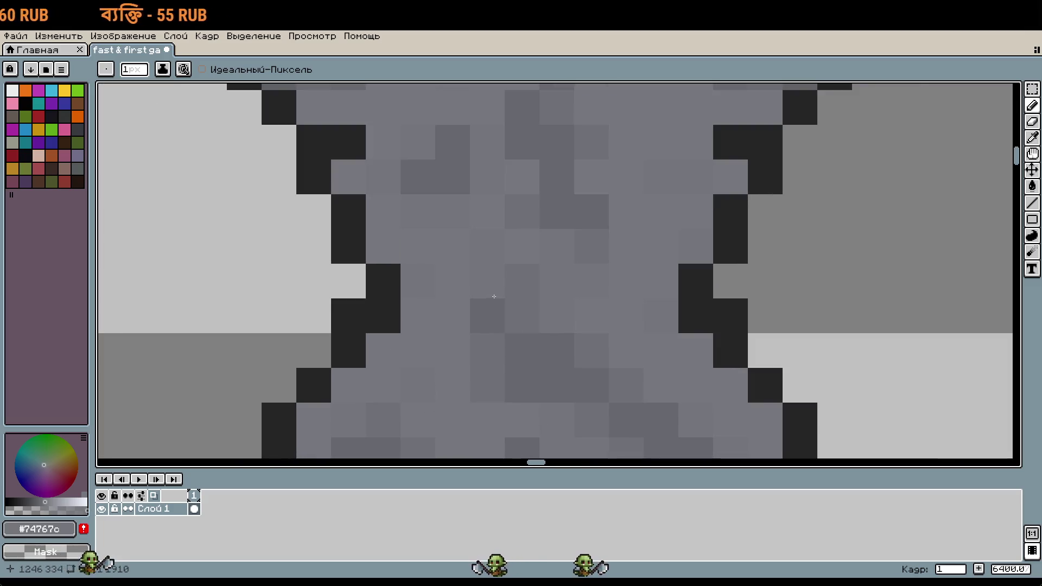
key(i)
click(386, 299)
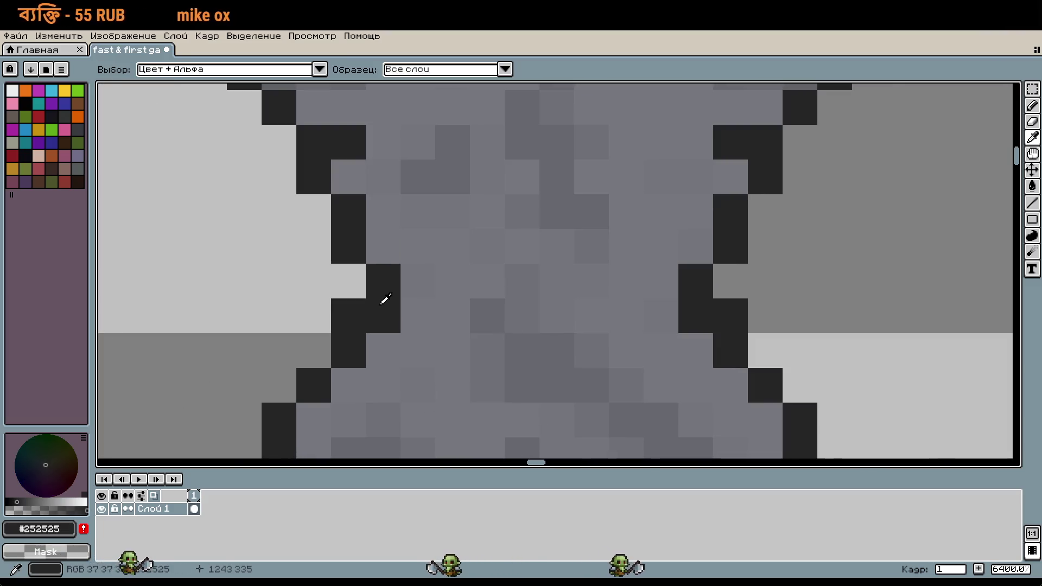
- Undo a stray grey stroke and paint two dark #252525 pixels on the rat's waist outline
key(p)
drag(17, 502, 40, 502)
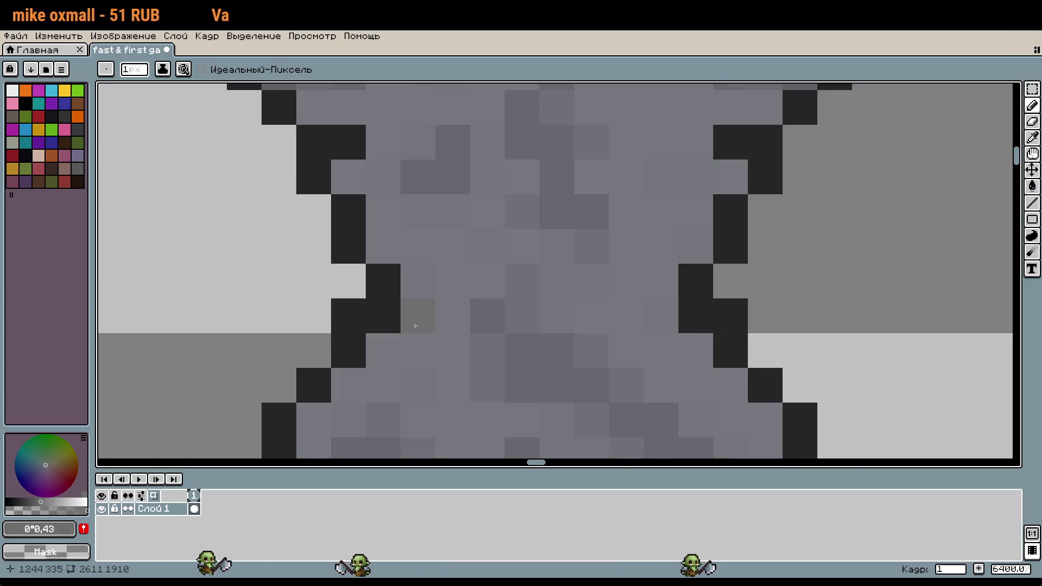
key(ctrl+z)
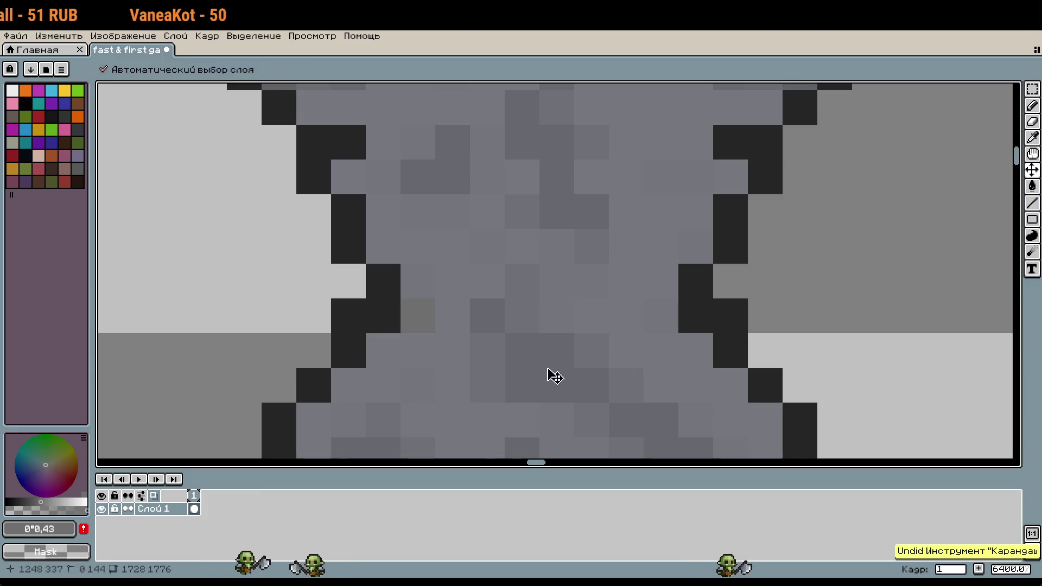
alt+click(396, 296)
click(421, 315)
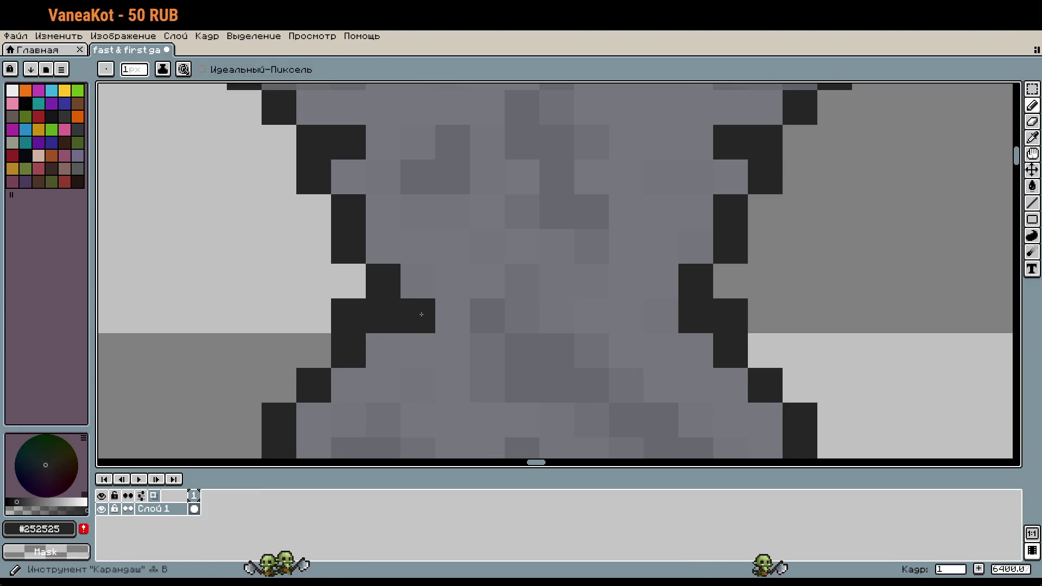
click(627, 314)
scroll(767, 372, down, 5)
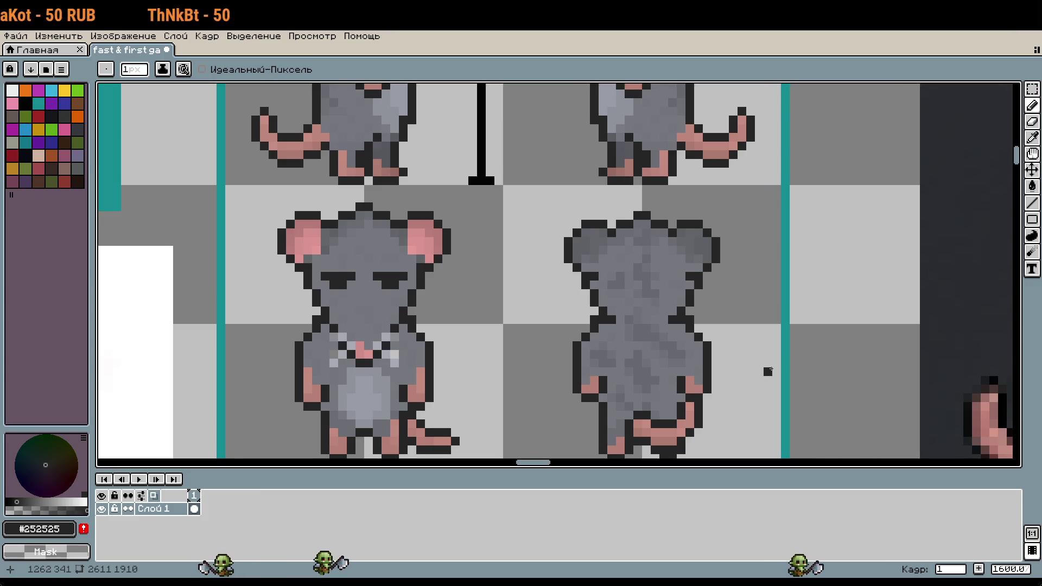
scroll(768, 371, up, 2)
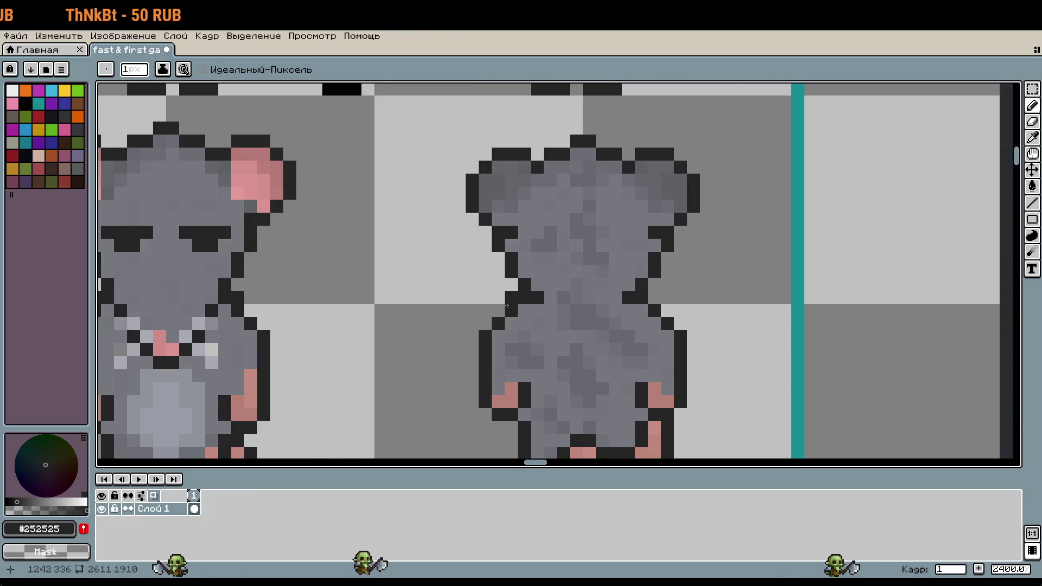
- Undo the latest pencil stroke and bring the dark rat sprite sheet into view
scroll(665, 357, down, 3)
key(ctrl+z)
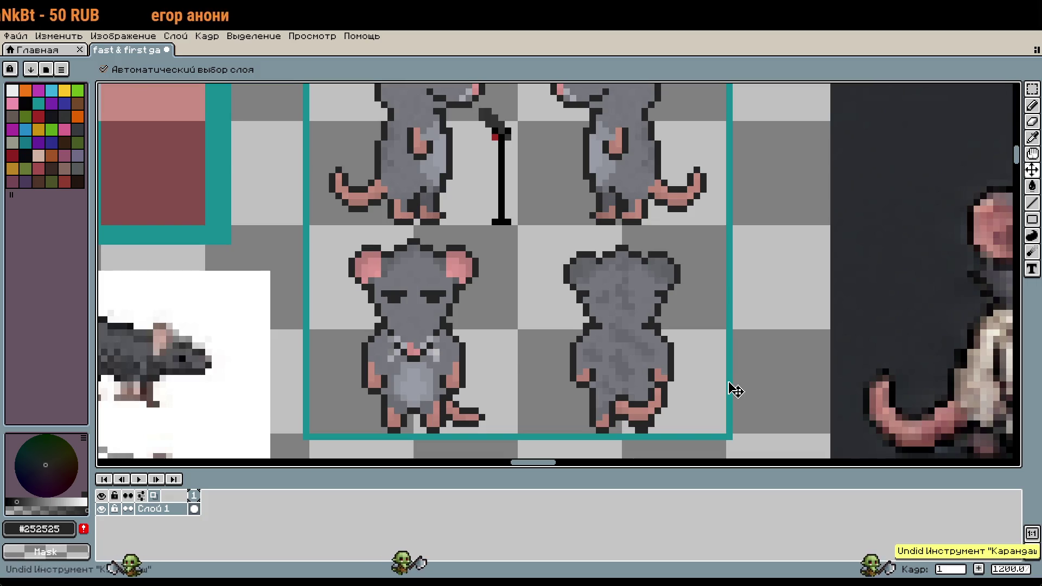
scroll(726, 382, down, 3)
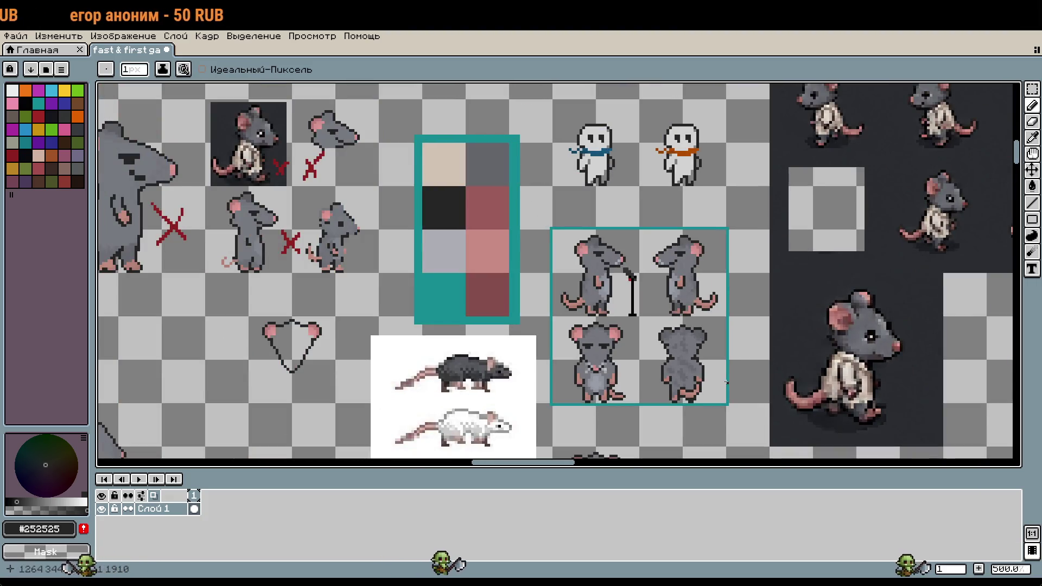
scroll(726, 382, down, 1)
mouse_move(726, 382)
mouse_down()
mouse_move(400, 425)
mouse_move(508, 453)
mouse_move(524, 384)
mouse_move(549, 366)
mouse_up()
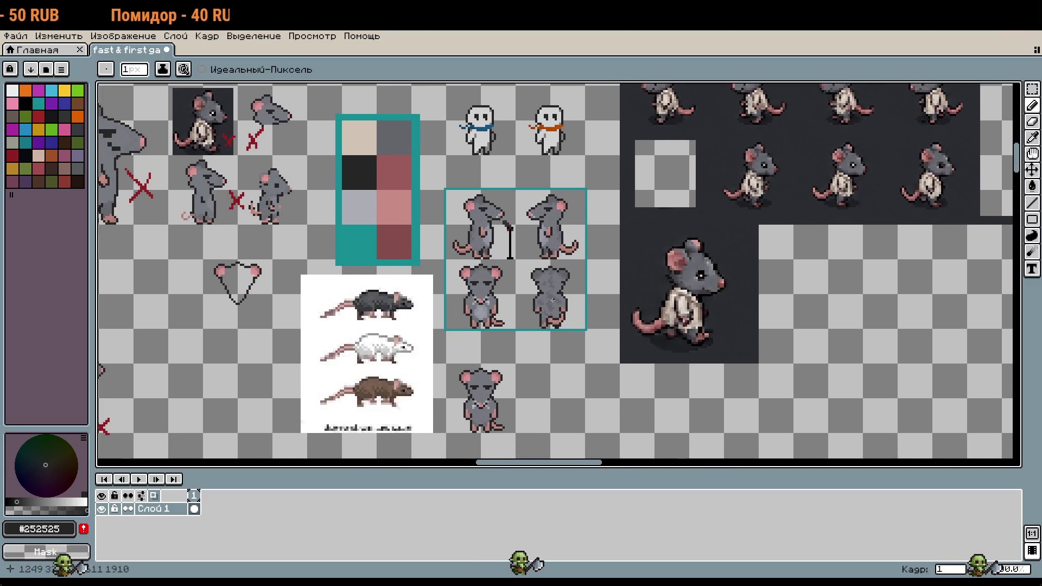
- Undo one more pencil stroke and review the four teal-framed rat views
scroll(553, 301, up, 2)
key(ctrl+z)
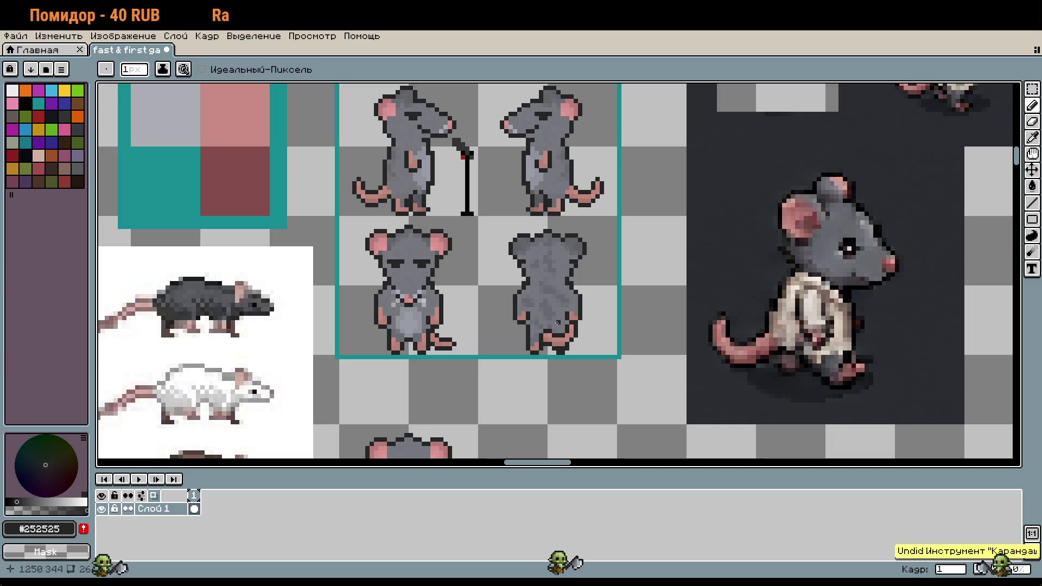
scroll(557, 322, up, 3)
scroll(631, 391, down, 3)
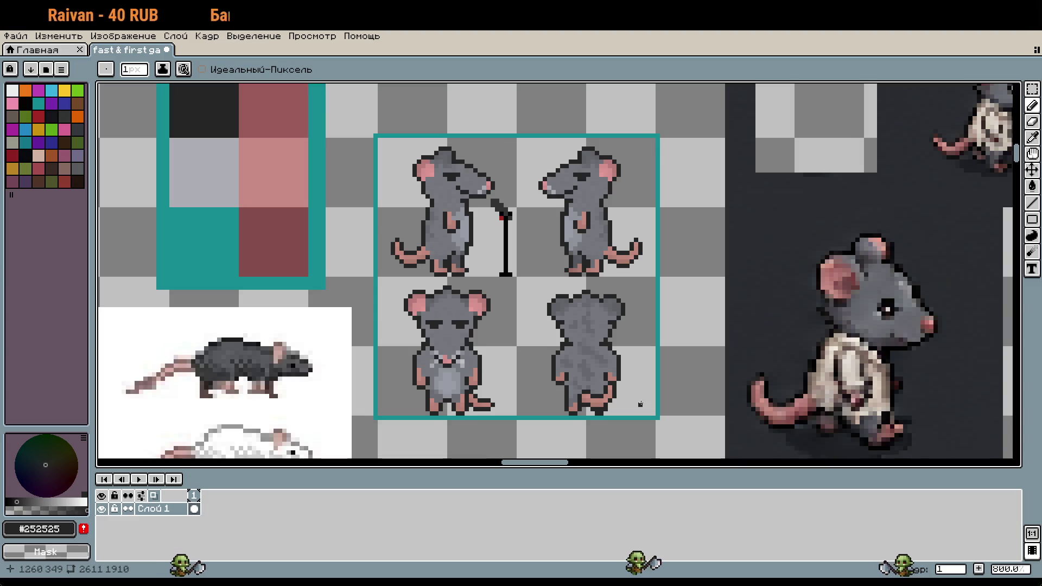
drag(640, 396, 681, 362)
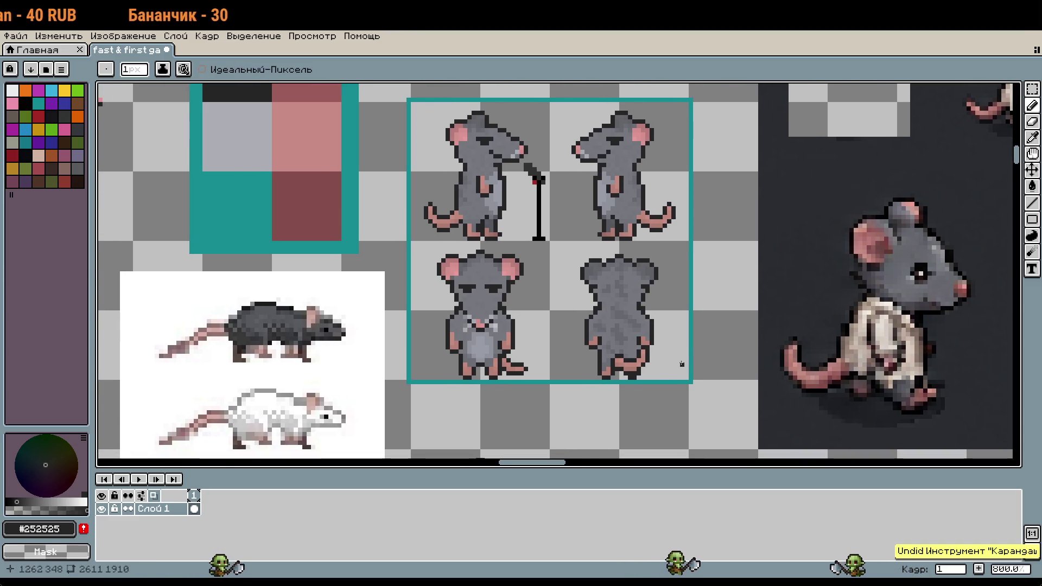
scroll(653, 299, up, 2)
scroll(625, 331, down, 2)
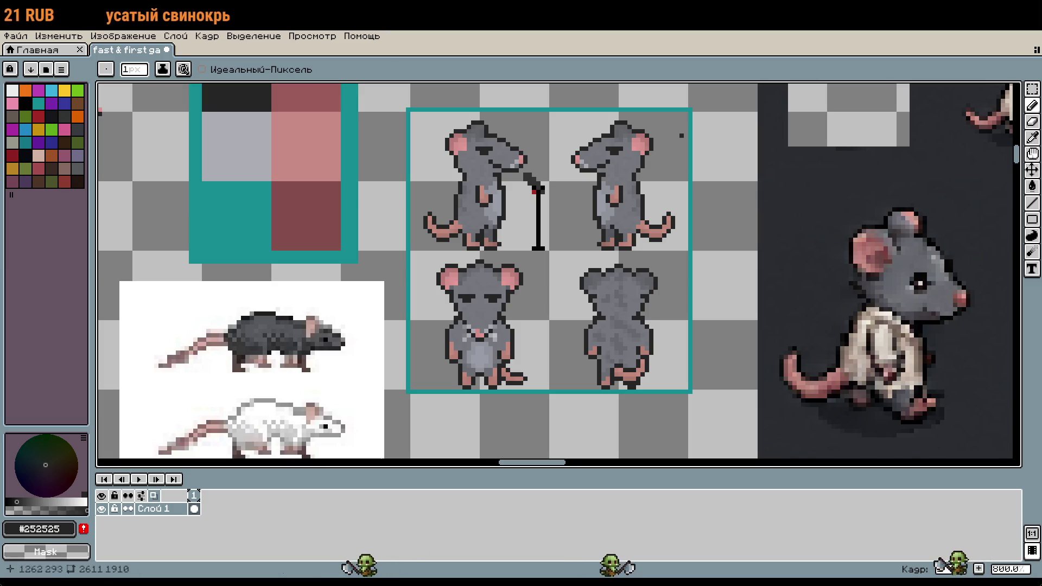
scroll(679, 379, down, 1)
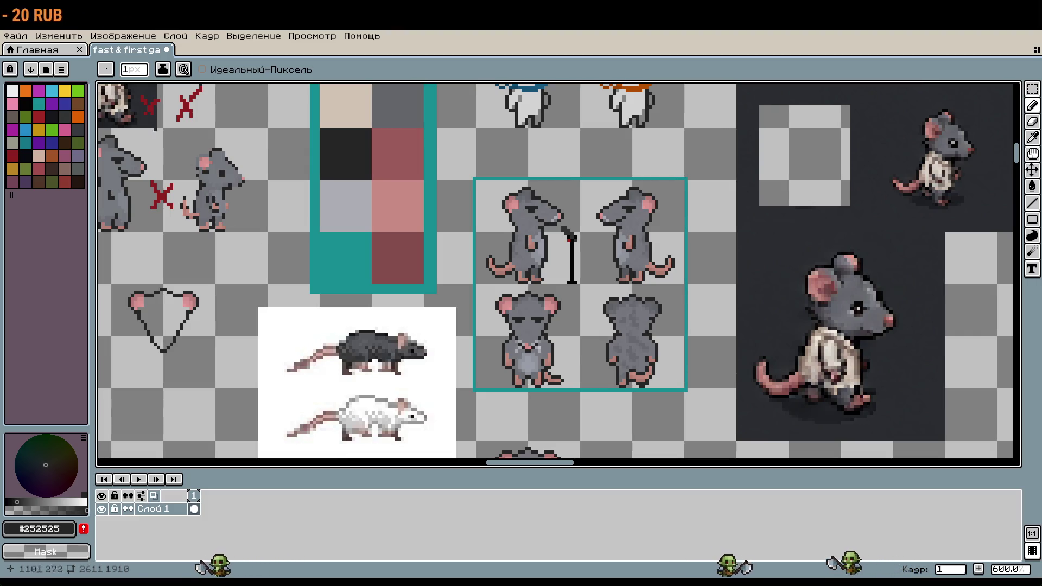
- Pick the dark red Idx-14 swatch and draw an X beside the lone lower grey rat
click(38, 115)
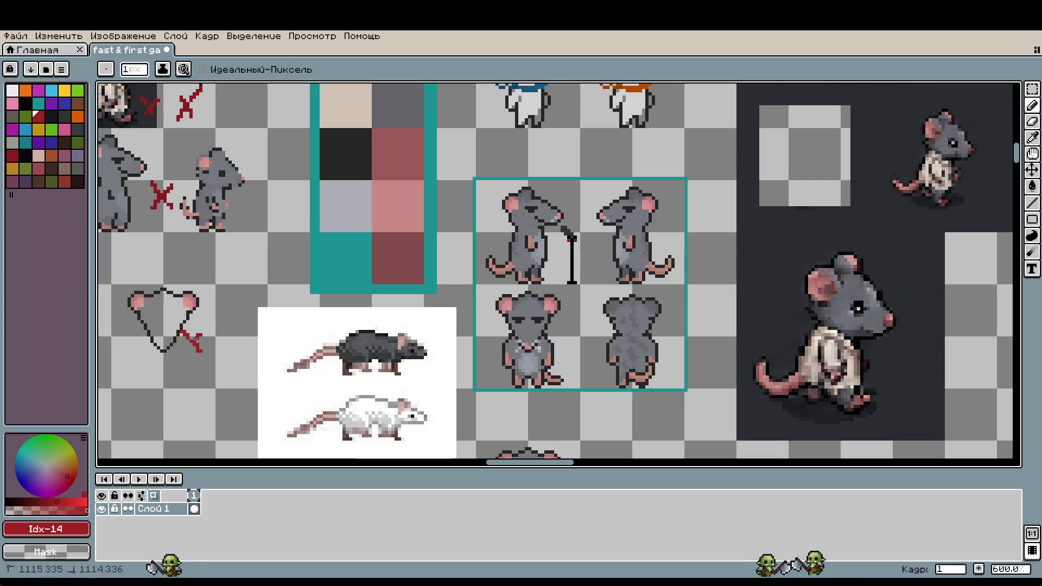
scroll(692, 328, down, 1)
scroll(692, 328, up, 1)
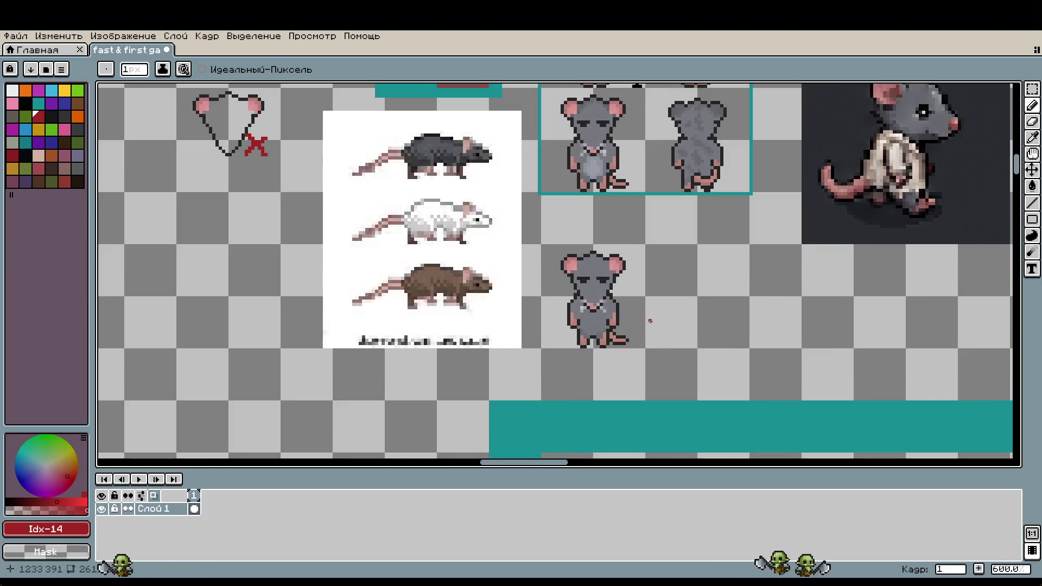
mouse_move(631, 312)
mouse_down()
mouse_move(654, 341)
mouse_move(629, 340)
mouse_up()
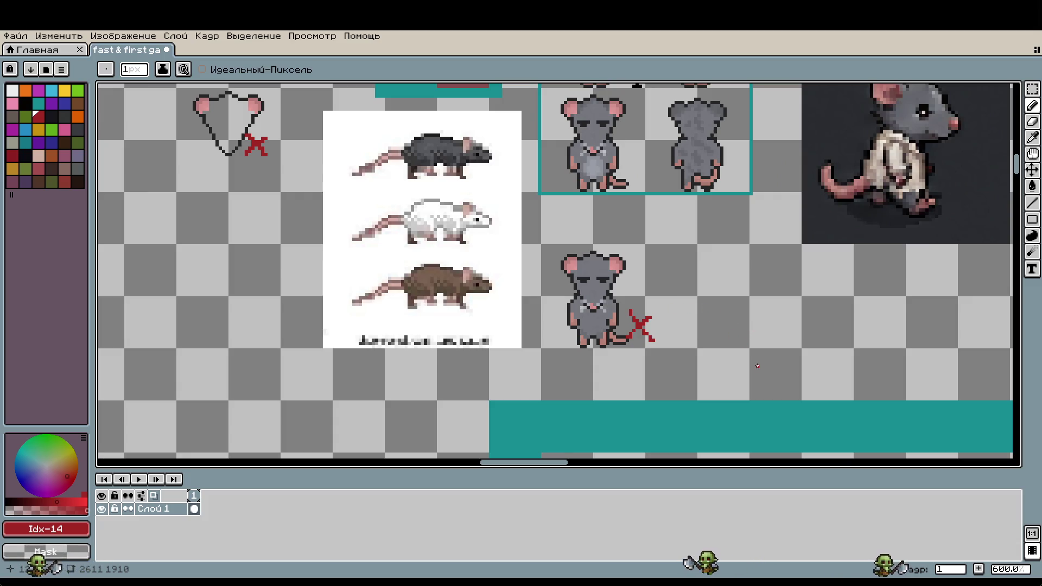
scroll(757, 367, down, 1)
scroll(780, 353, down, 2)
- Rectangle-select the small rat sprites inside the teal frame
scroll(624, 326, right, 5)
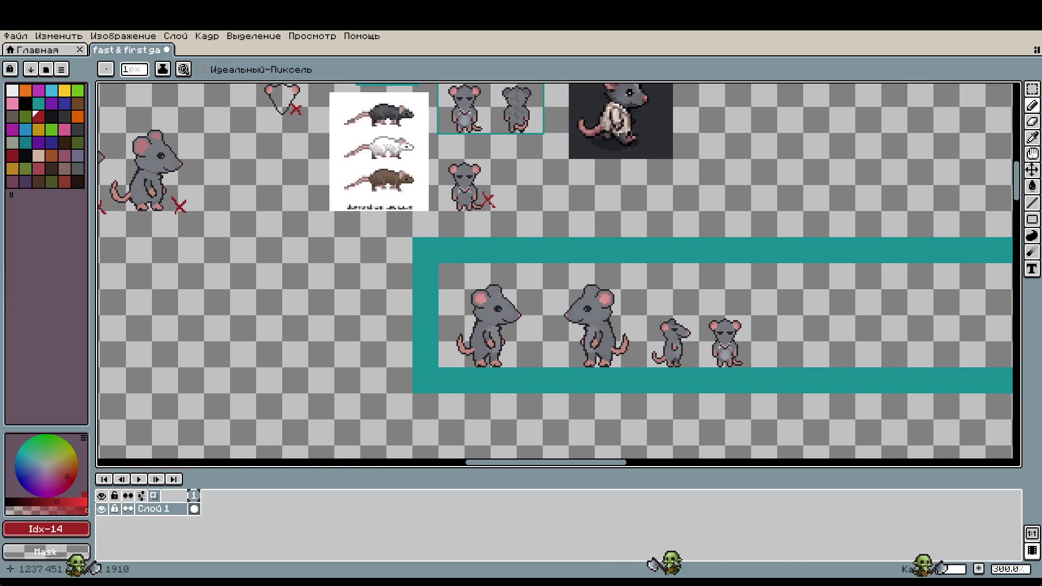
key(m)
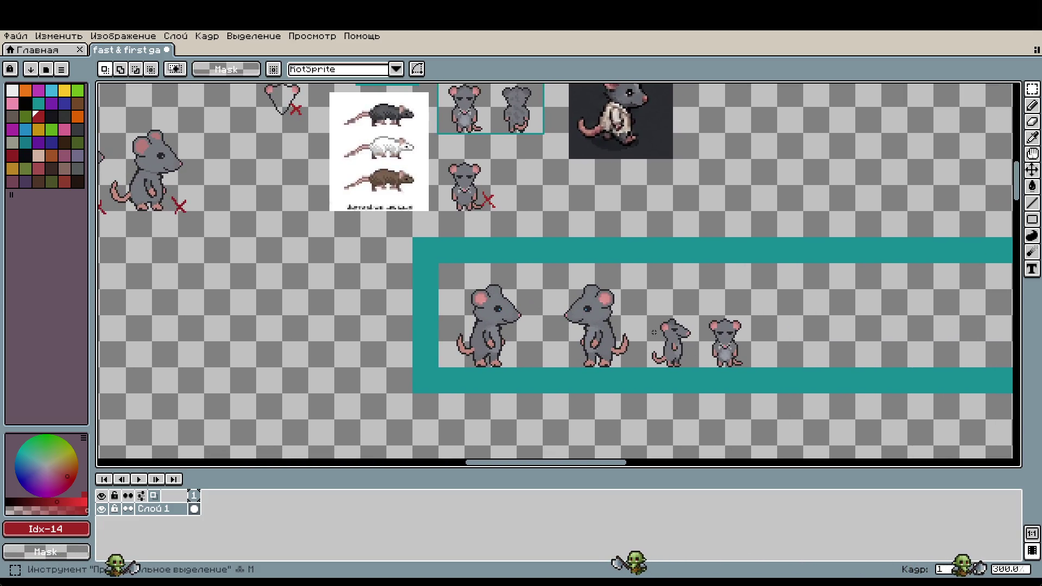
drag(645, 313, 753, 370)
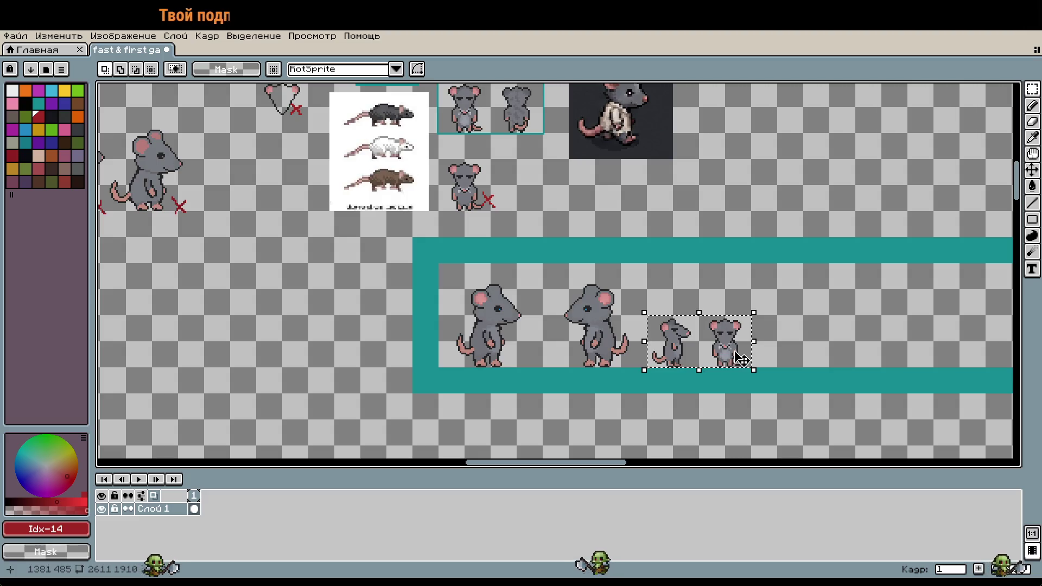
scroll(746, 358, up, 5)
scroll(746, 358, left, 2)
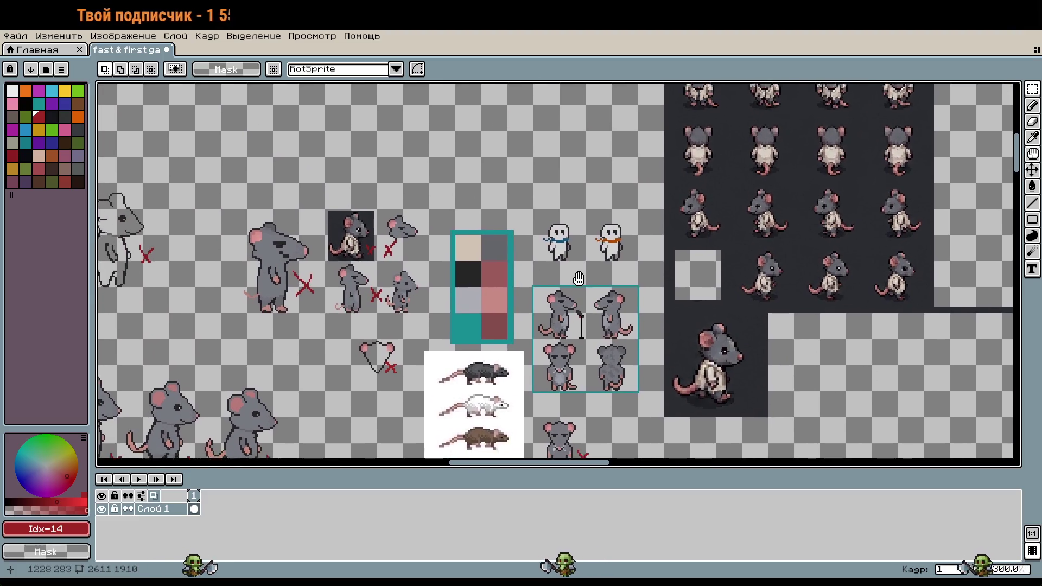
scroll(529, 283, down, 1)
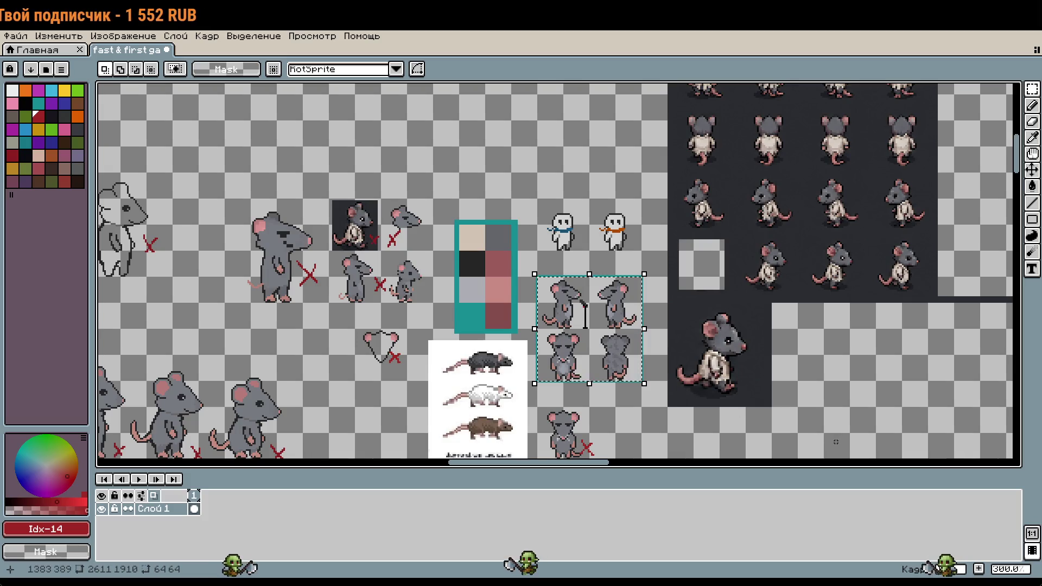
key(w)
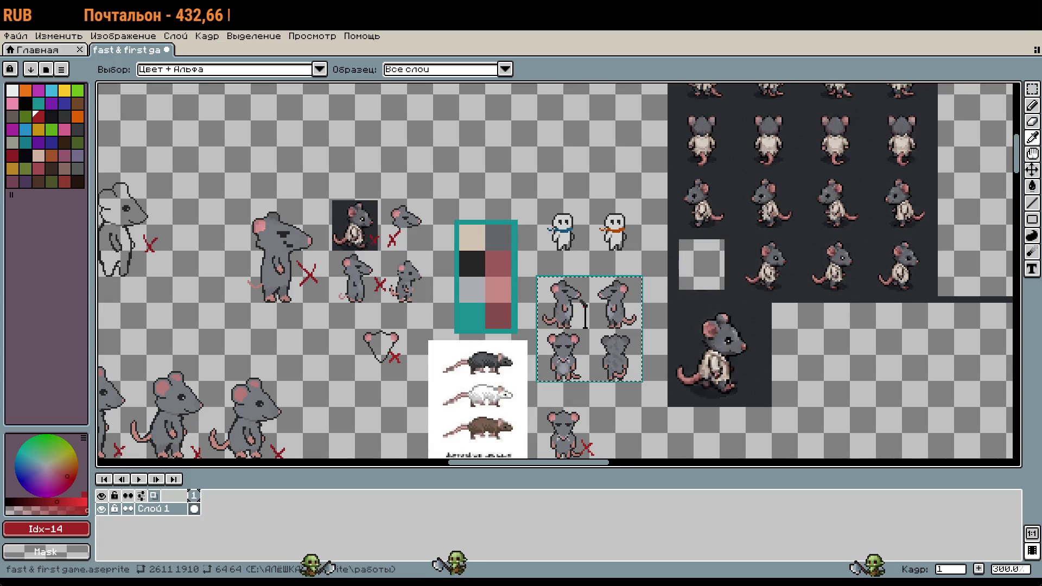
key(m)
scroll(479, 147, down, 5)
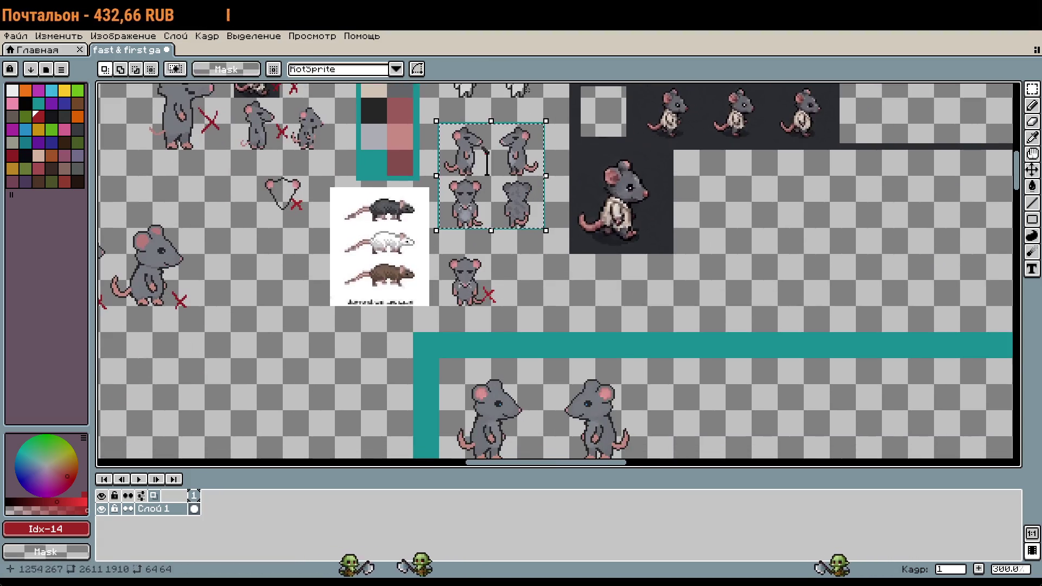
scroll(479, 147, up, 2)
- Paste the four small rats and place them right of the large side-view rats
key(ctrl+v)
mouse_move(242, 237)
mouse_down()
mouse_move(545, 212)
mouse_move(603, 193)
mouse_move(589, 199)
mouse_up()
key(Return)
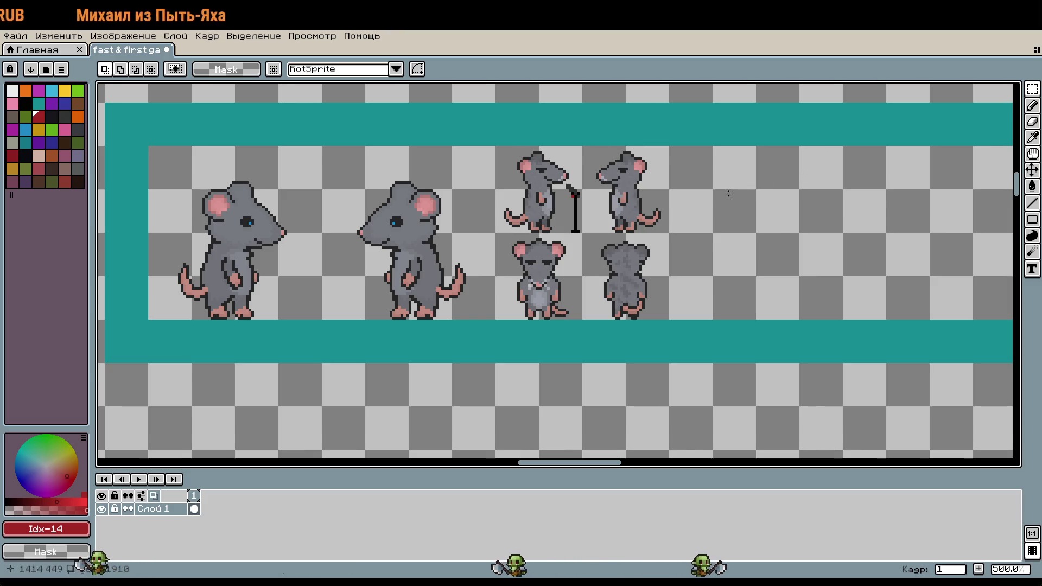
scroll(730, 193, down, 1)
mouse_move(564, 139)
mouse_down()
mouse_move(667, 272)
mouse_move(772, 347)
mouse_up()
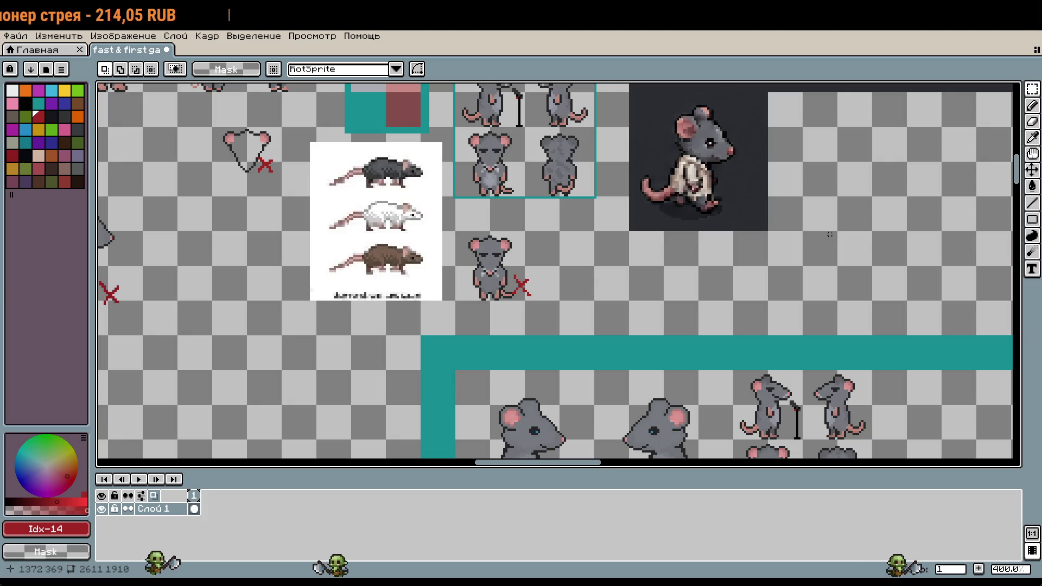
scroll(830, 234, down, 5)
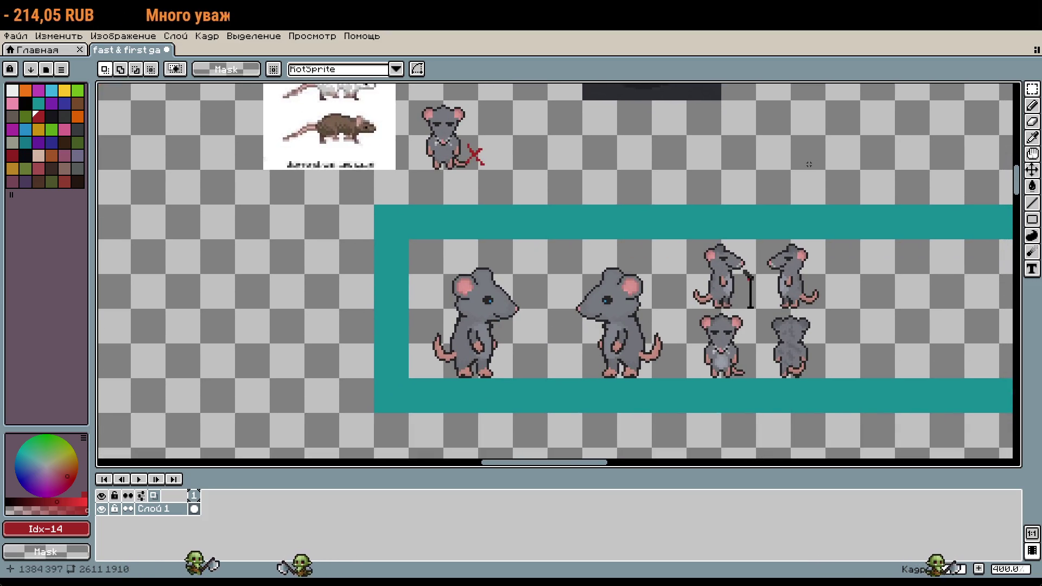
scroll(655, 408, up, 3)
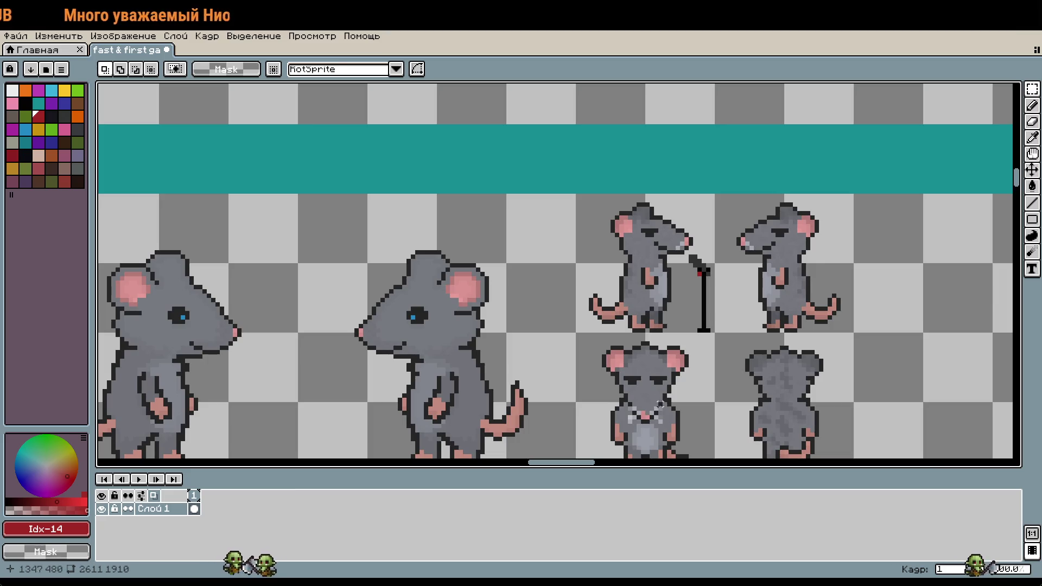
scroll(594, 387, down, 2)
scroll(651, 413, down, 3)
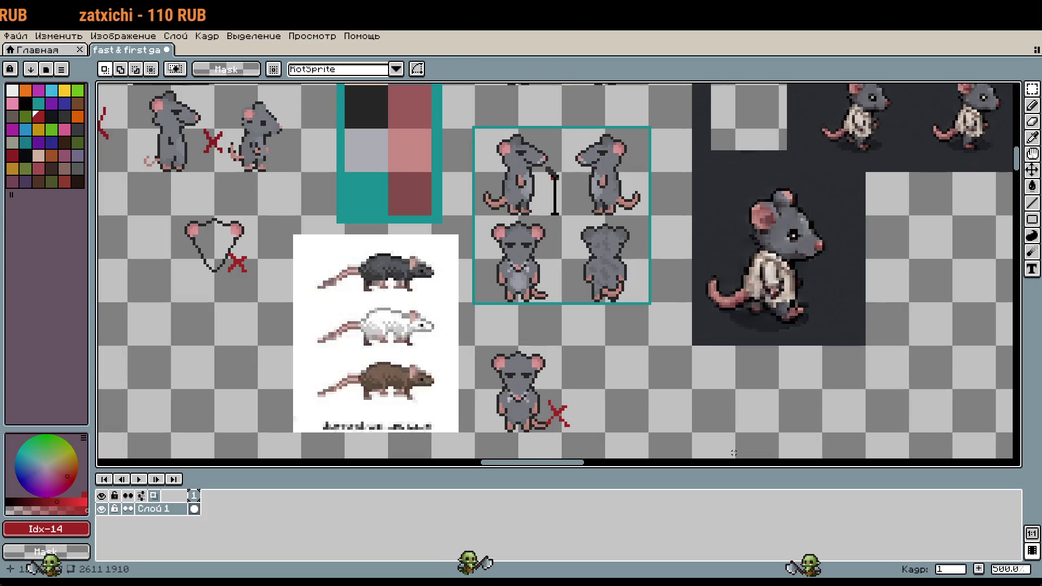
scroll(733, 452, down, 2)
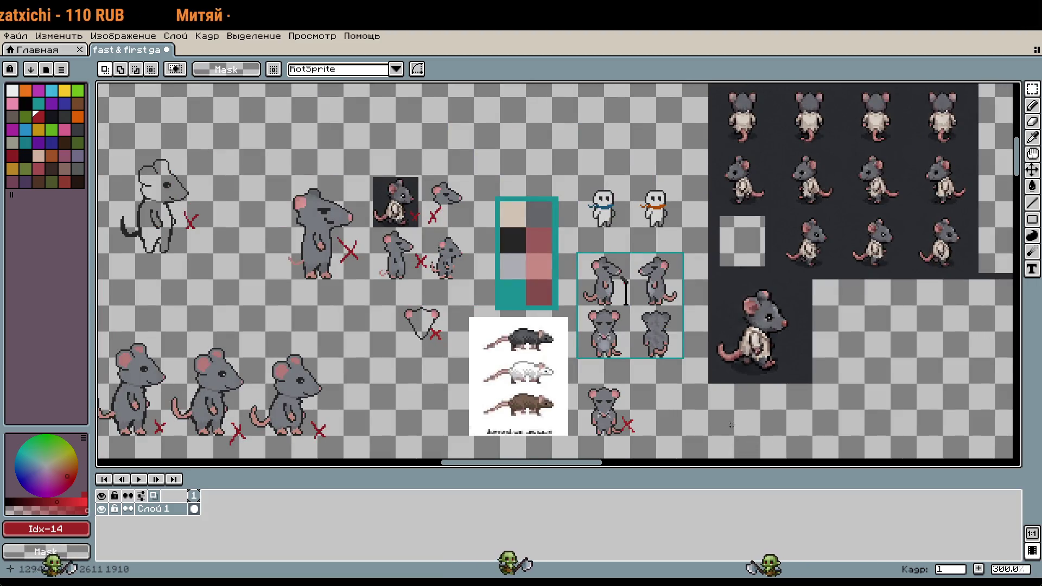
drag(695, 405, 678, 306)
scroll(616, 207, up, 5)
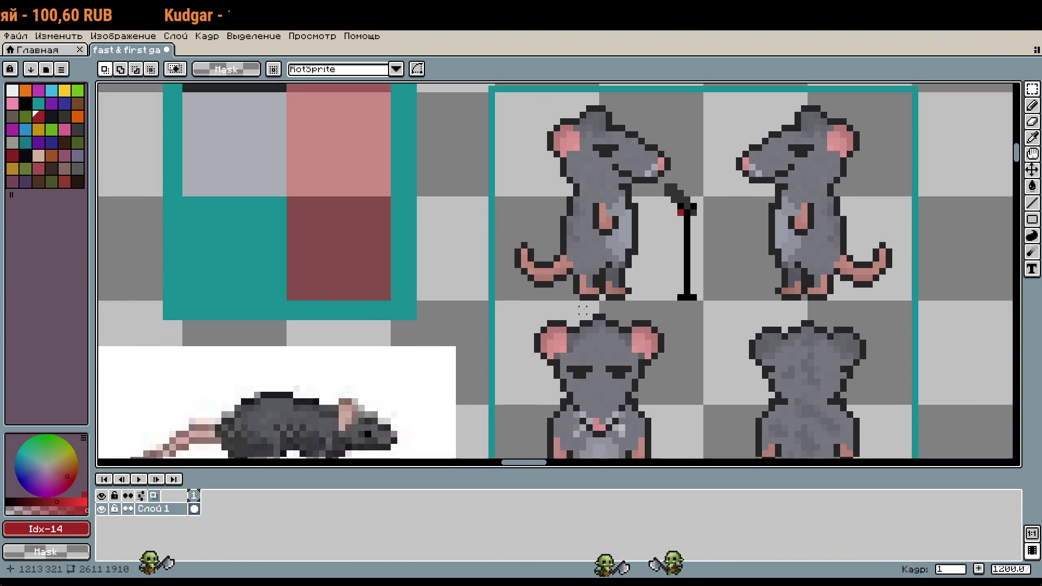
mouse_move(589, 315)
mouse_down()
mouse_move(622, 385)
mouse_move(583, 305)
mouse_up()
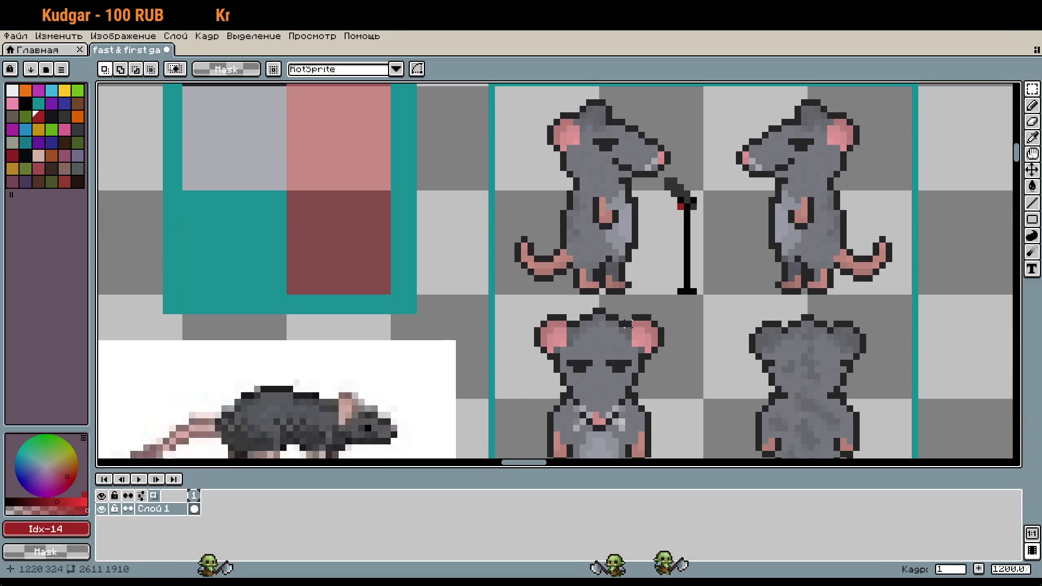
scroll(602, 226, down, 3)
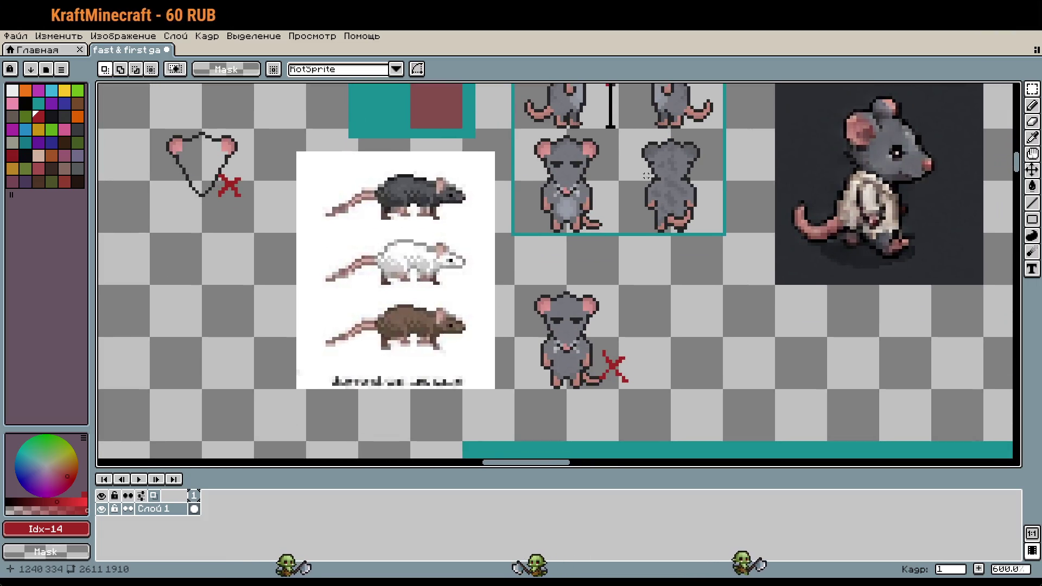
scroll(404, 295, up, 5)
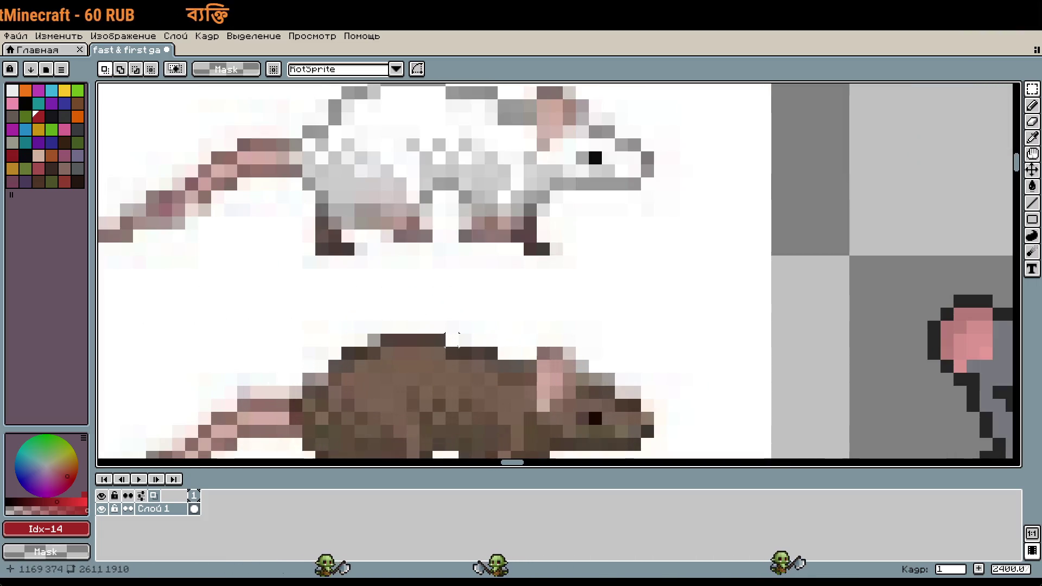
key(i)
click(457, 349)
scroll(428, 344, right, 10)
key(g)
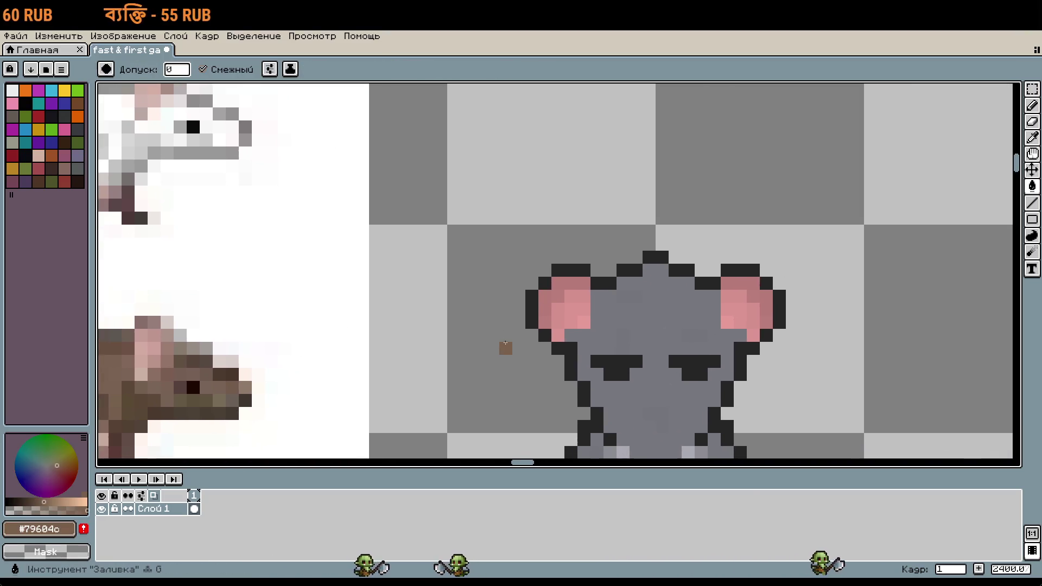
click(641, 334)
key(ctrl+z)
scroll(640, 335, down, 2)
scroll(744, 353, down, 2)
key(i)
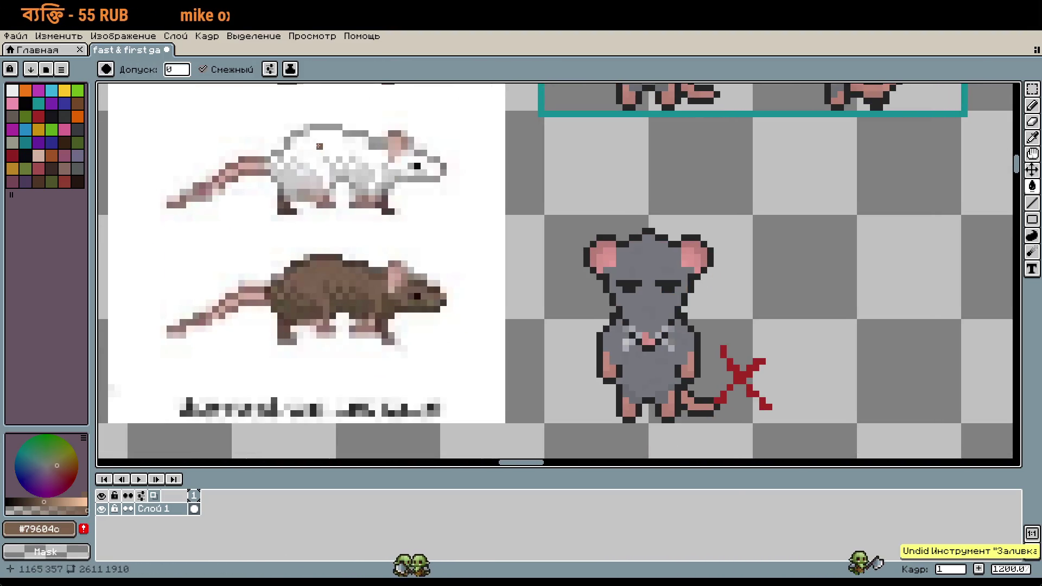
click(343, 141)
key(g)
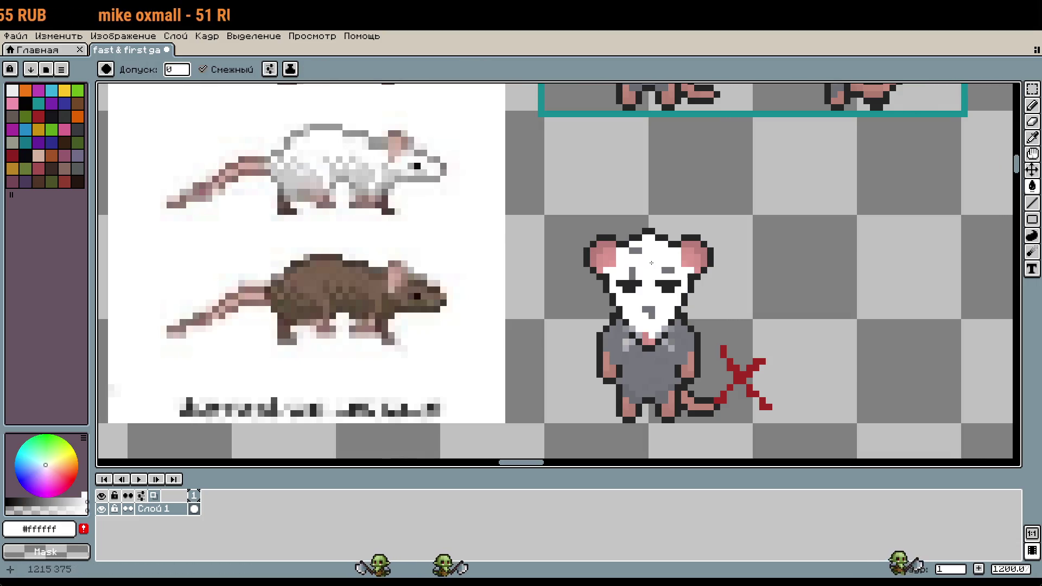
click(646, 304)
click(657, 374)
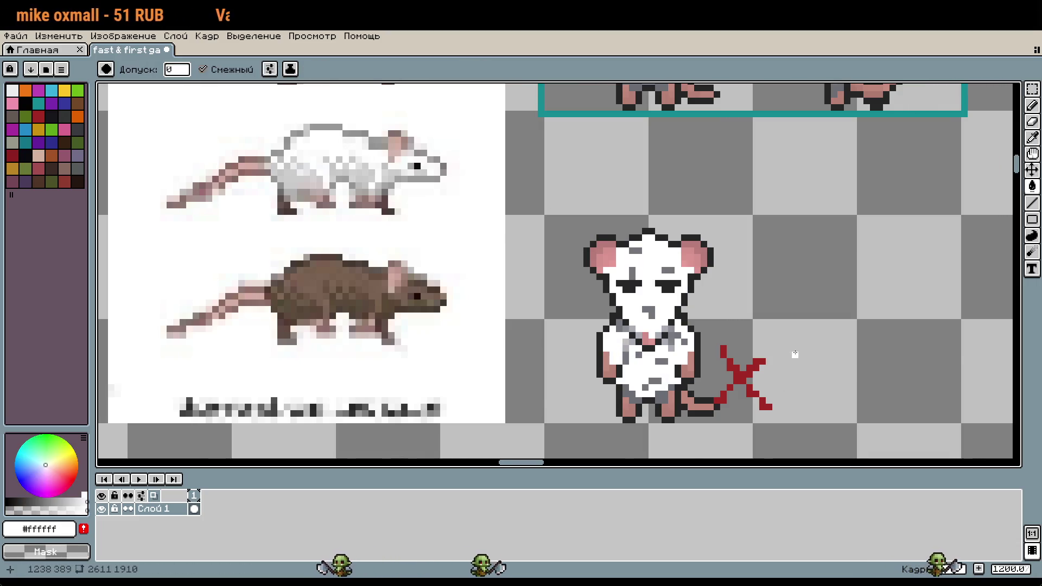
scroll(793, 353, down, 2)
key(v)
key(ctrl+z)
key(ctrl+z)
key(g)
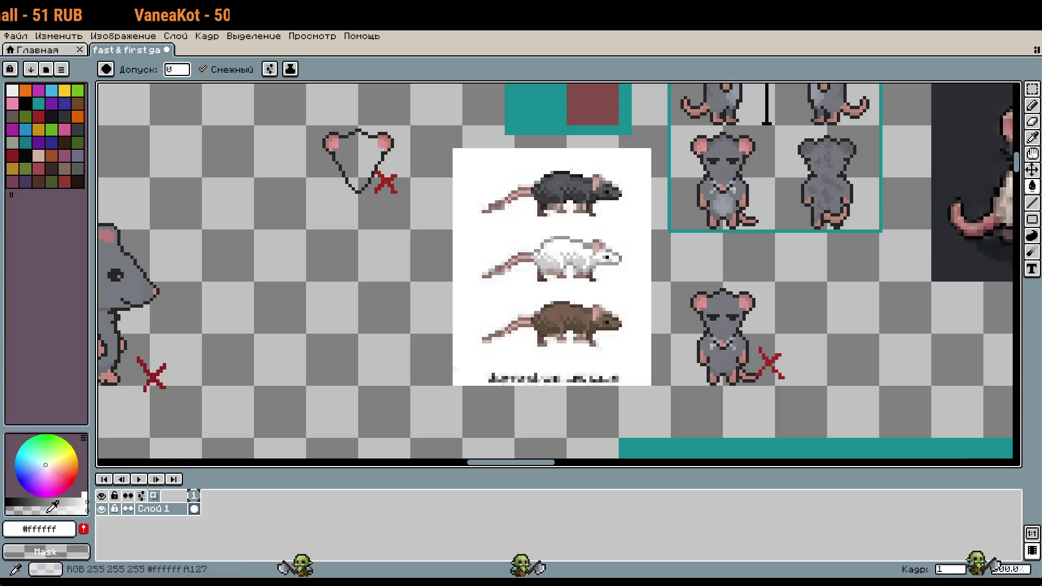
click(68, 502)
click(722, 310)
click(728, 358)
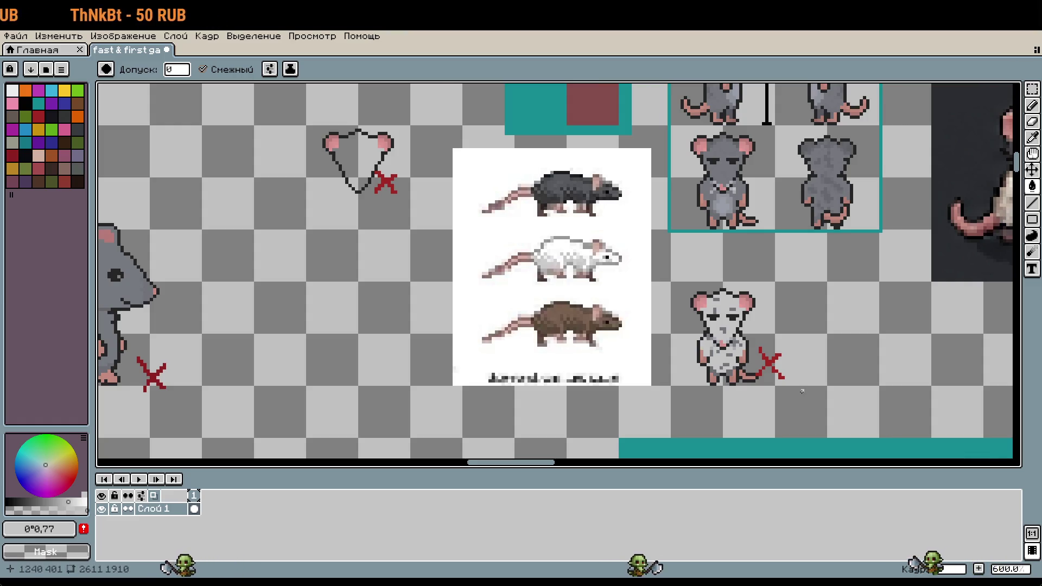
key(ctrl+z)
key(ctrl+z)
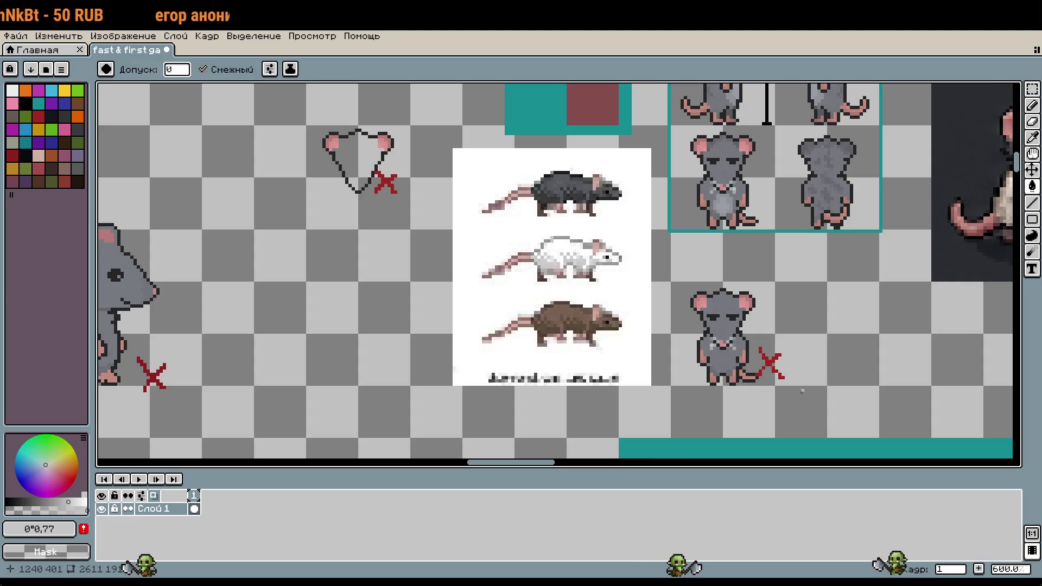
drag(827, 195, 805, 359)
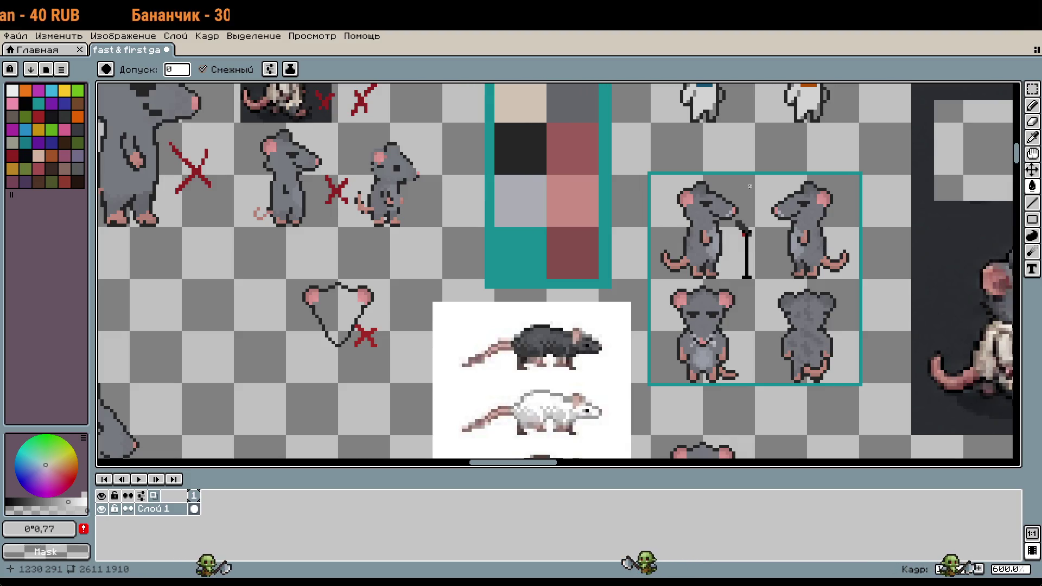
- Save the rat sprite sheet as fast & first game.aseprite
scroll(743, 212, right, 1)
key(ctrl+s)
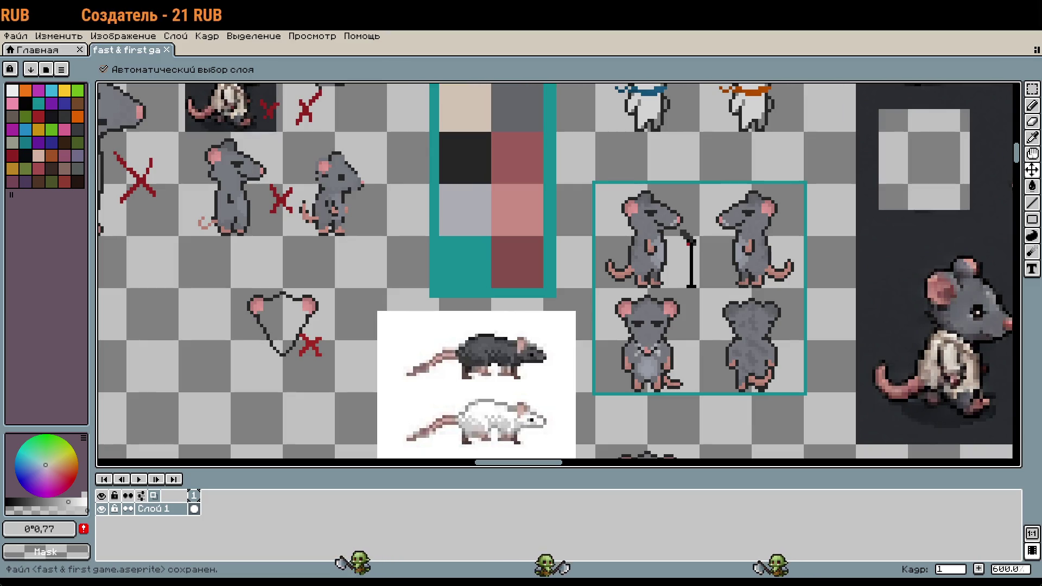
key(g)
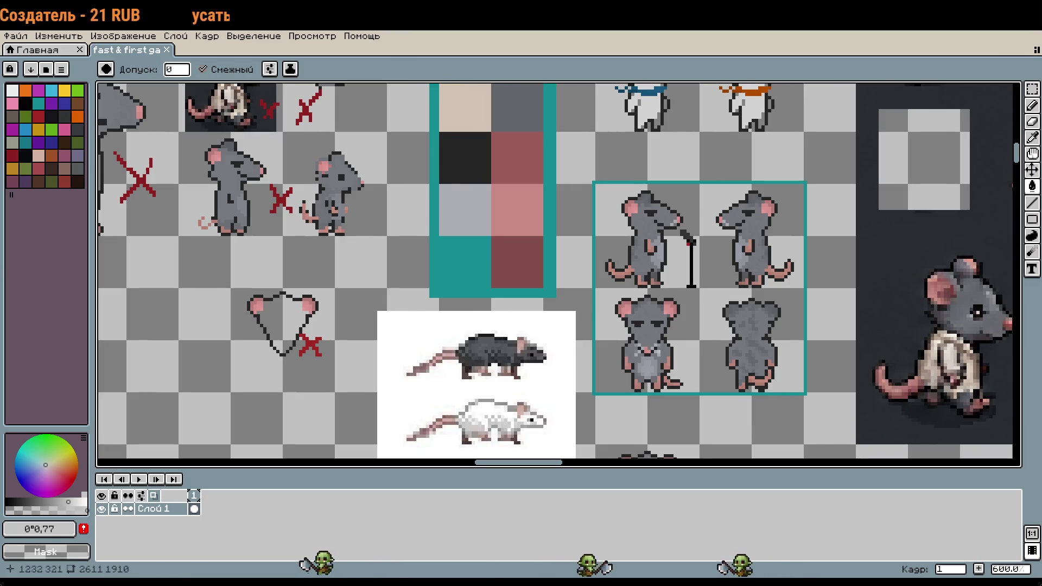
drag(752, 316, 686, 308)
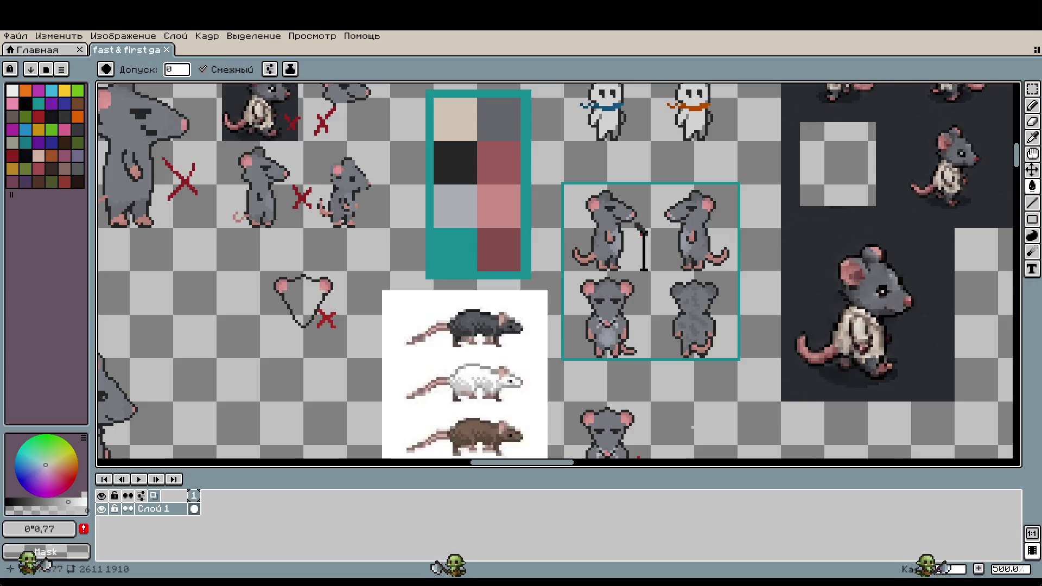
scroll(665, 419, up, 3)
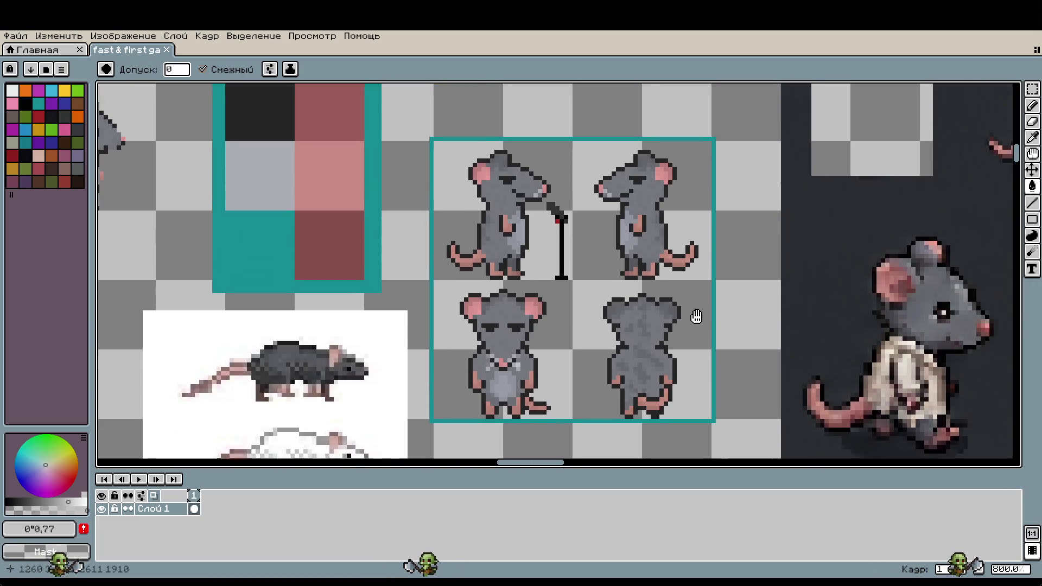
mouse_move(696, 317)
mouse_down()
mouse_move(695, 327)
mouse_move(682, 221)
mouse_move(718, 256)
mouse_move(683, 86)
mouse_move(740, 344)
mouse_up()
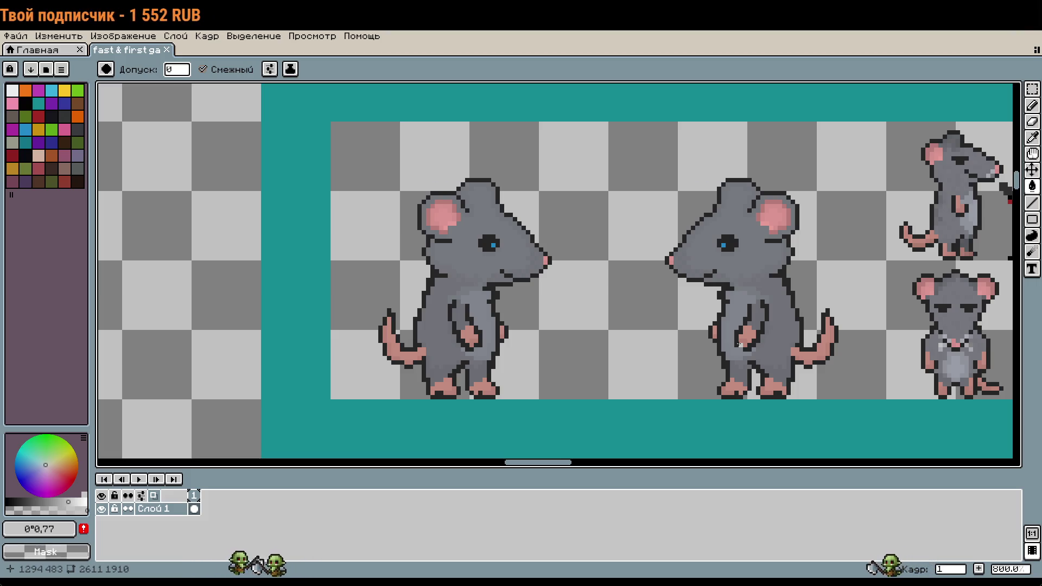
scroll(739, 345, down, 3)
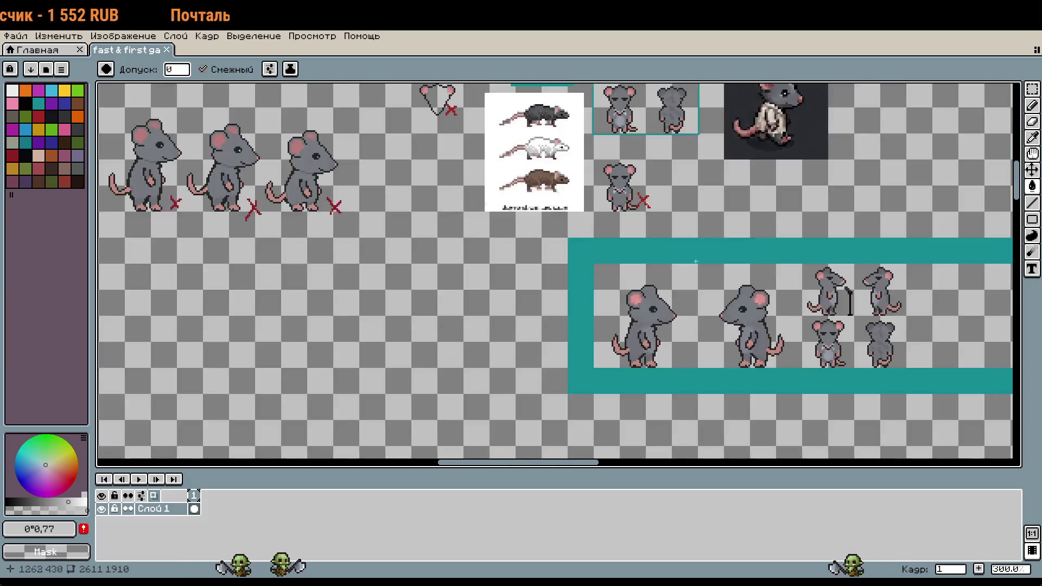
scroll(601, 240, up, 5)
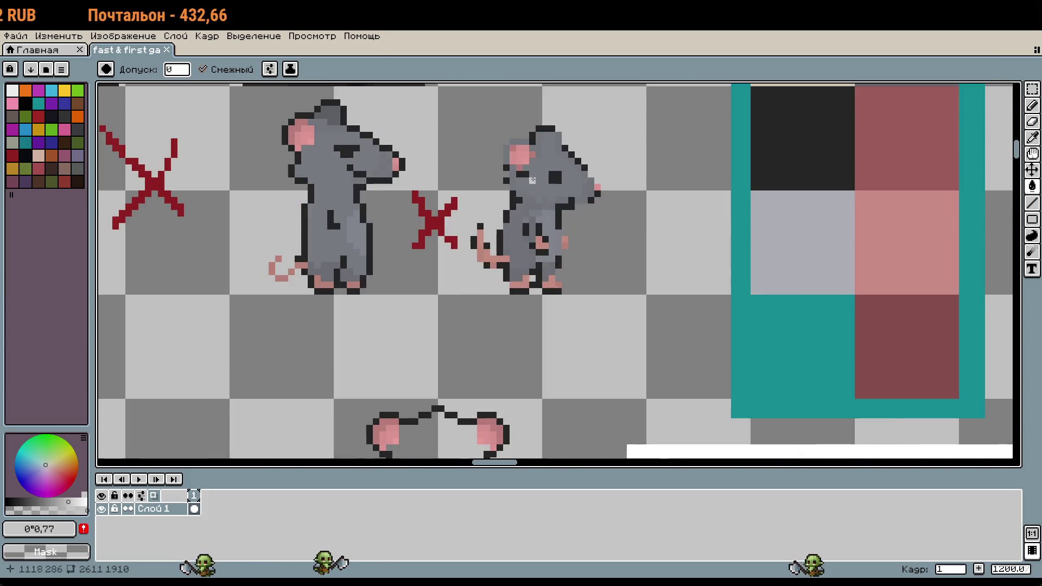
scroll(669, 317, down, 2)
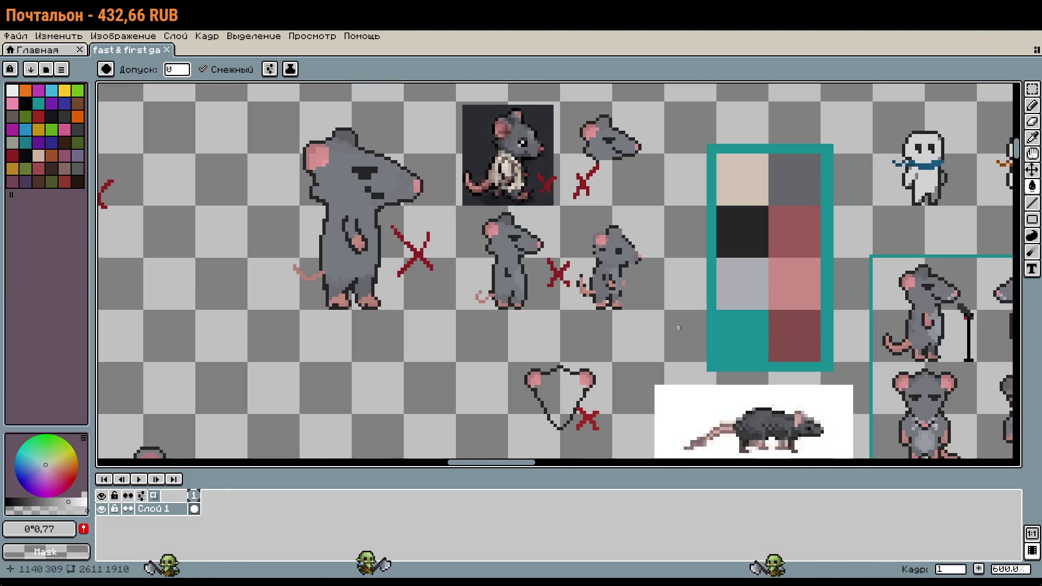
drag(669, 317, 506, 142)
drag(597, 380, 445, 168)
drag(664, 185, 654, 402)
scroll(773, 256, up, 1)
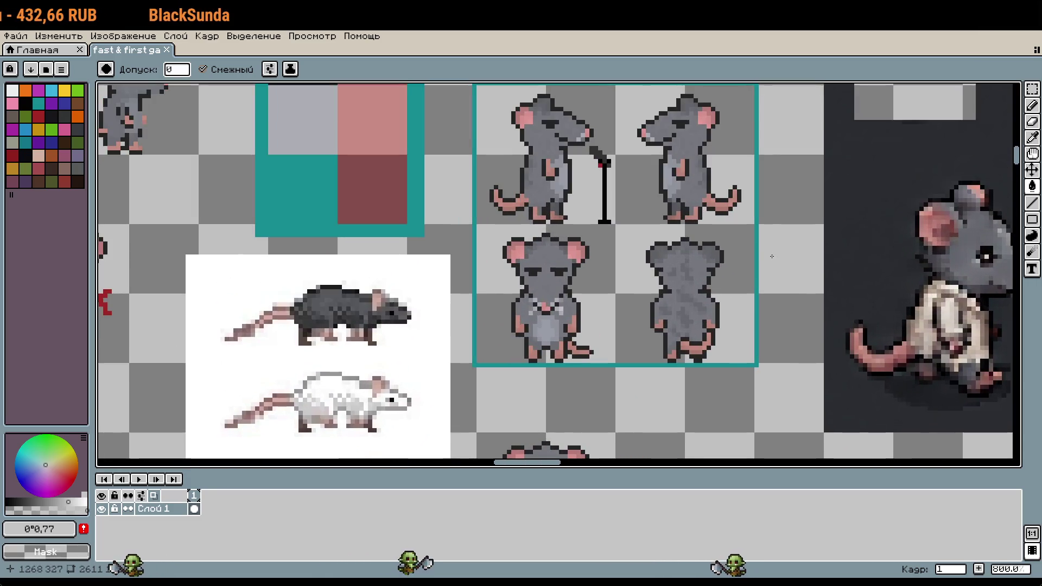